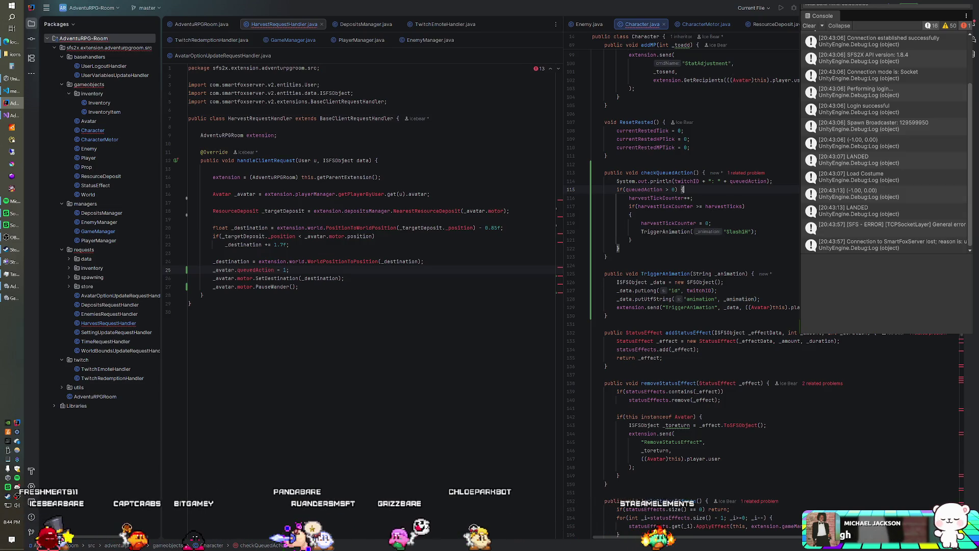
Select the old recipients argument in TriggerAnimation's send call
scroll(683, 280, "up", 6)
scroll(699, 291, "up", 19)
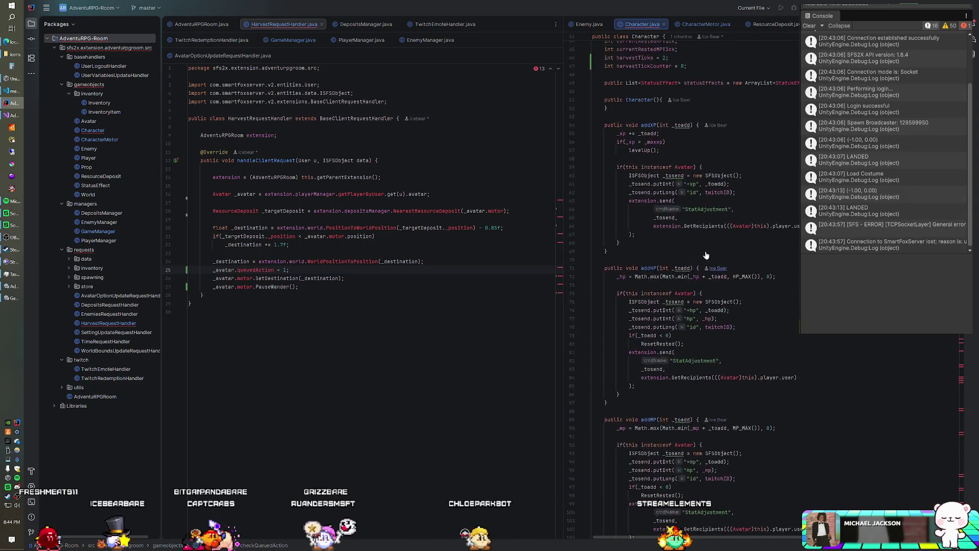
scroll(683, 281, "down", 20)
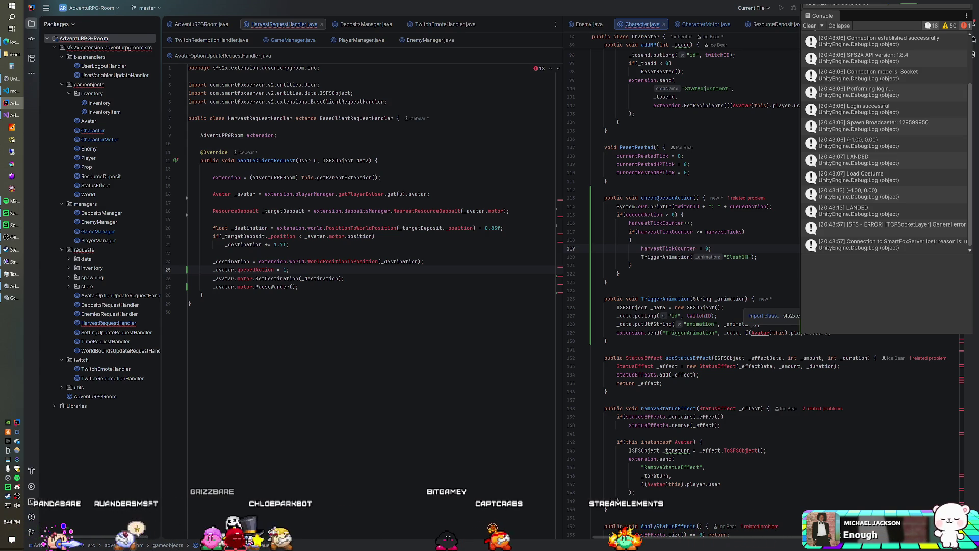
scroll(669, 290, "down", 1)
left_click(669, 290)
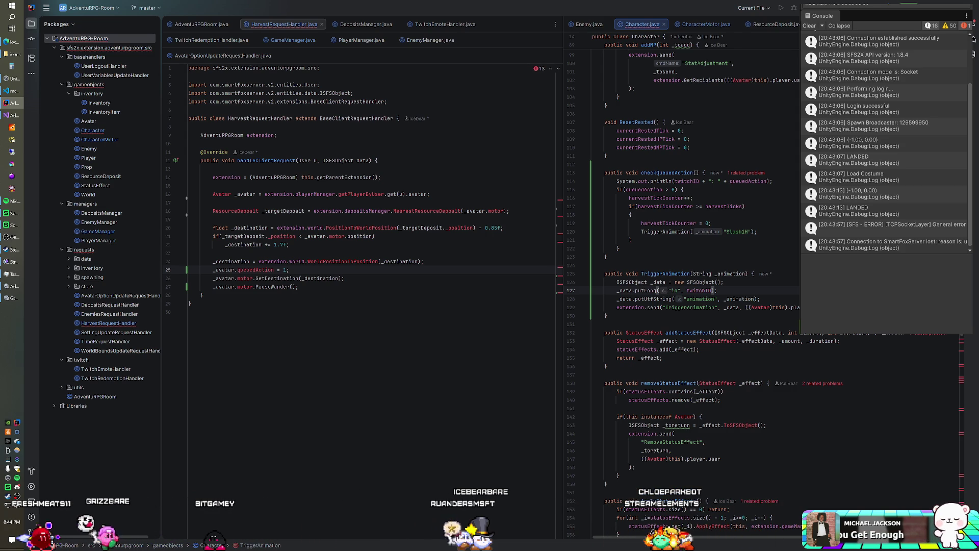
left_click_drag(745, 307, 800, 306)
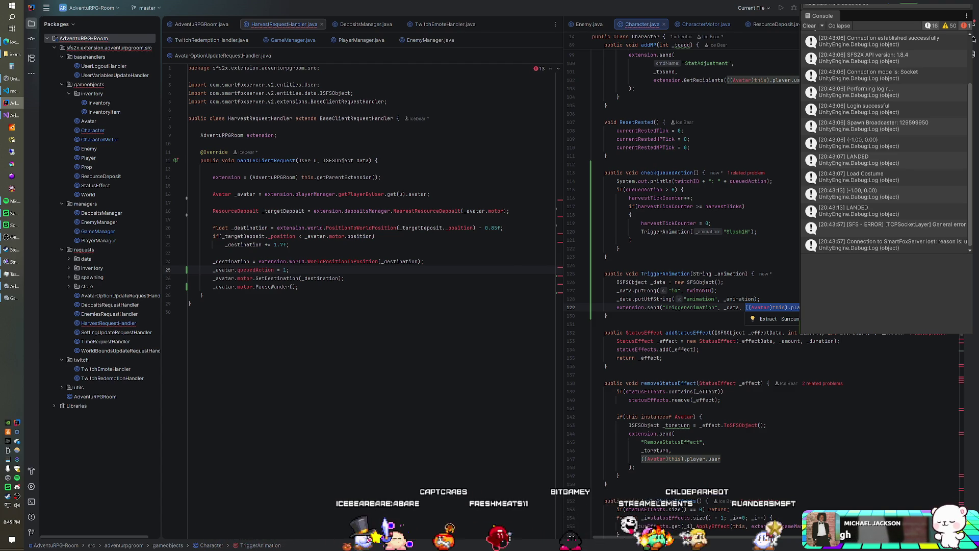
Look over PlayerManager.java, then scroll AdventuRPGRoom.java down to its GetRecipients method
left_click(351, 40)
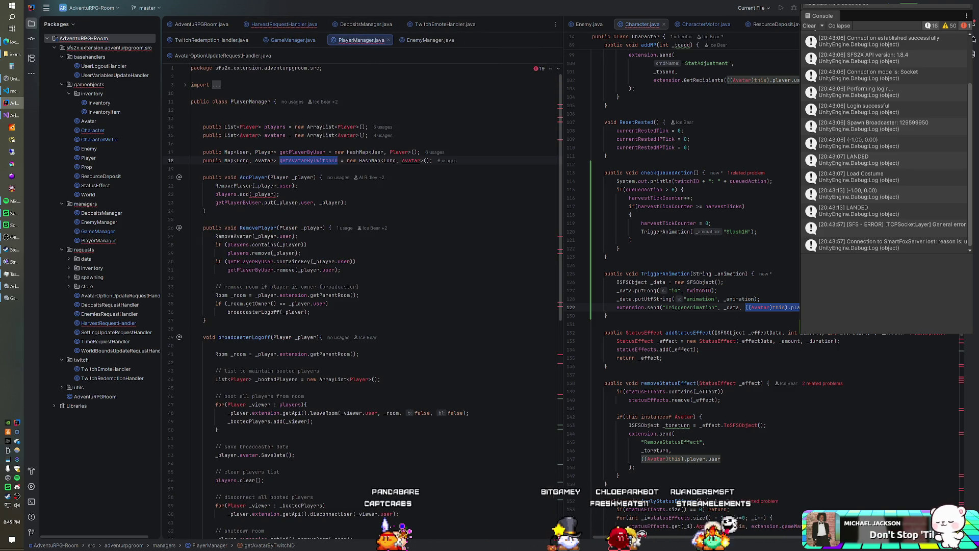
scroll(364, 79, "down", 10)
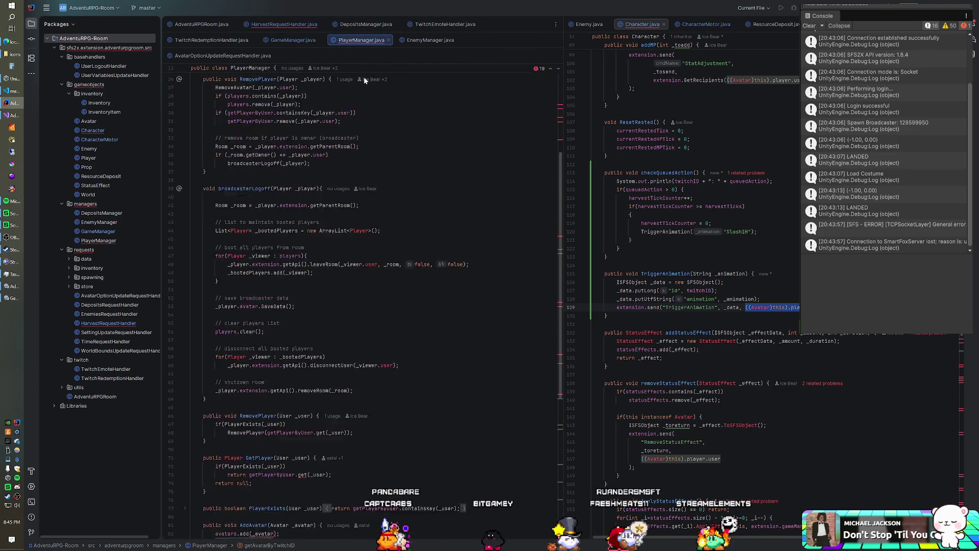
scroll(364, 80, "down", 5)
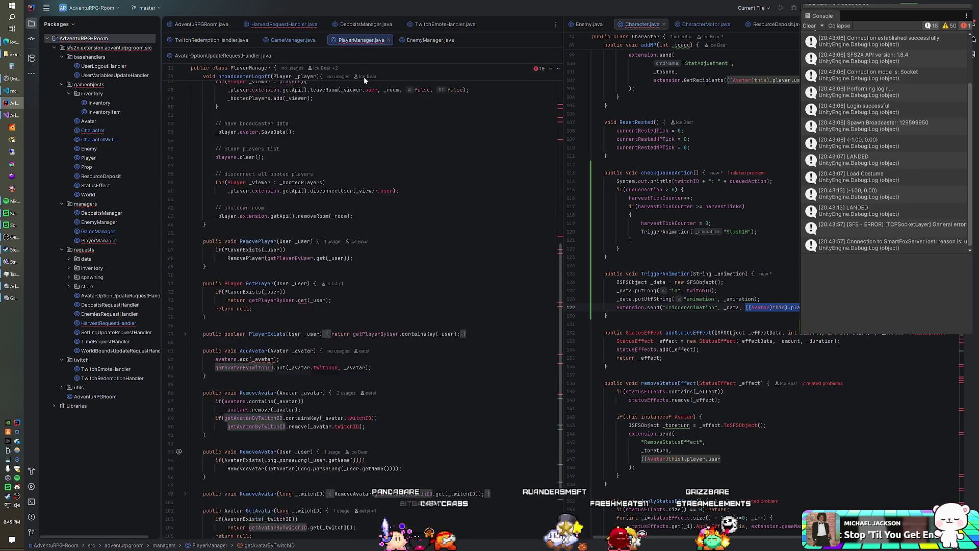
left_click(201, 24)
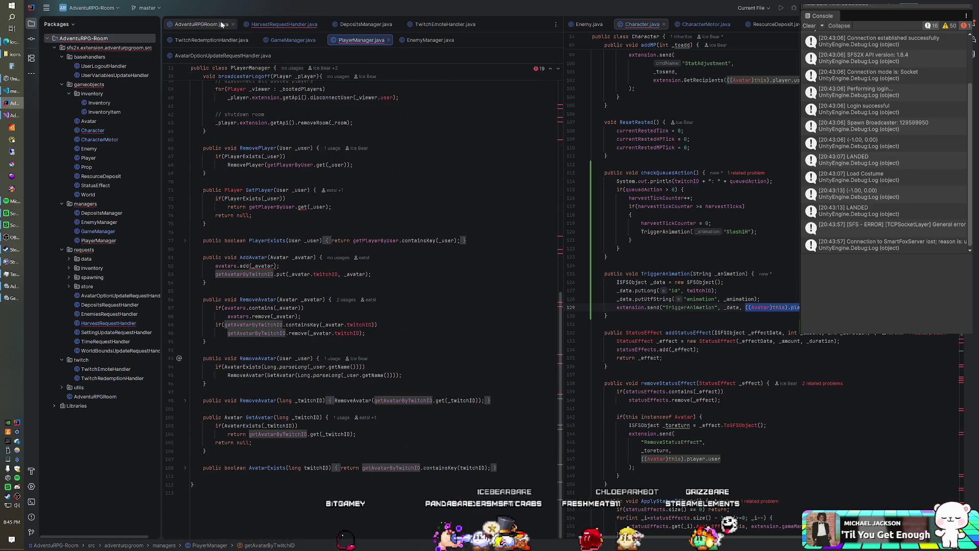
scroll(334, 456, "down", 15)
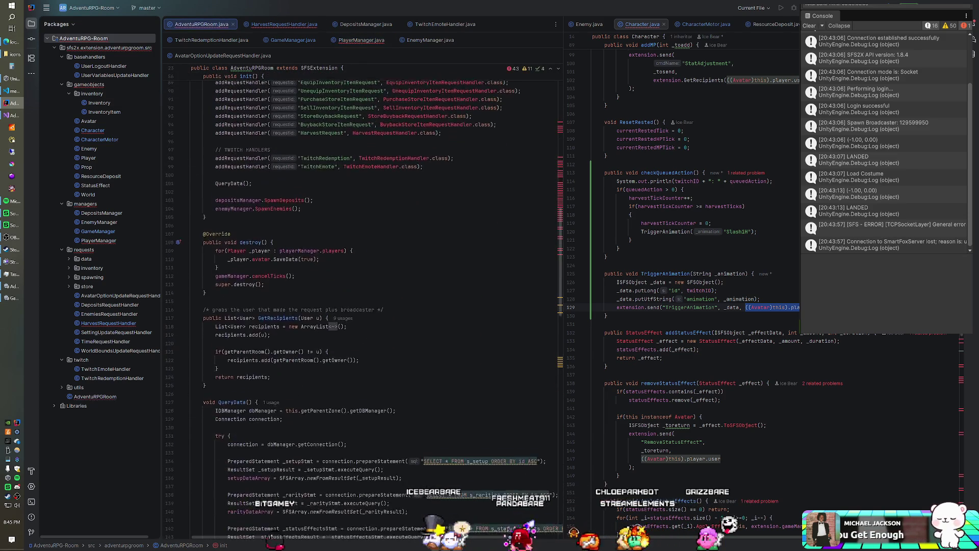
scroll(362, 306, "down", 2)
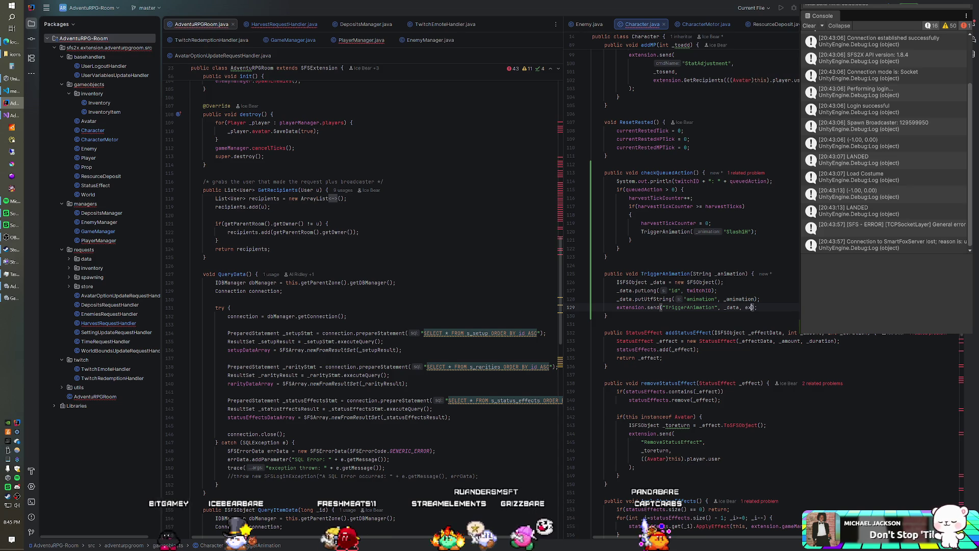
Rewrite the send call's recipients argument to use extension.getParentRoom
key("Return")
type(".getParen")
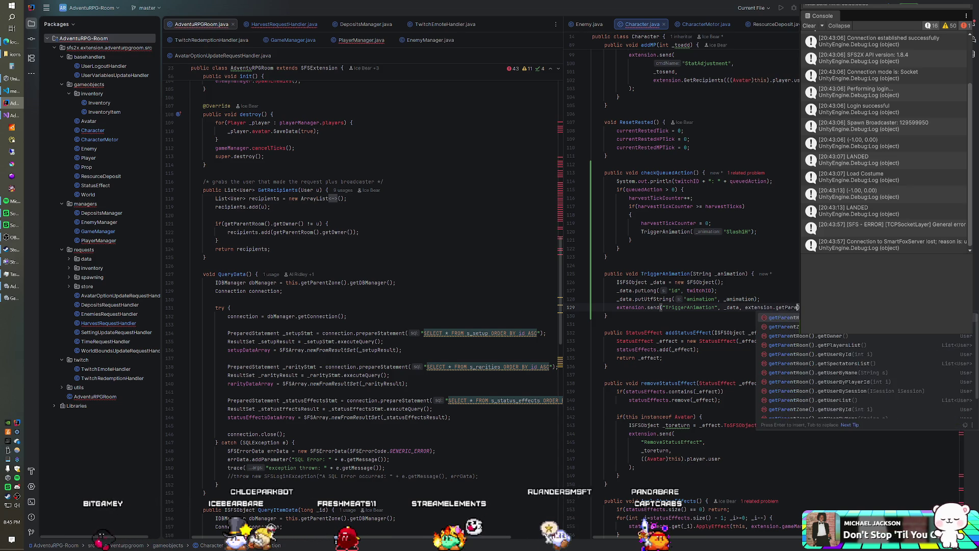
key("Escape")
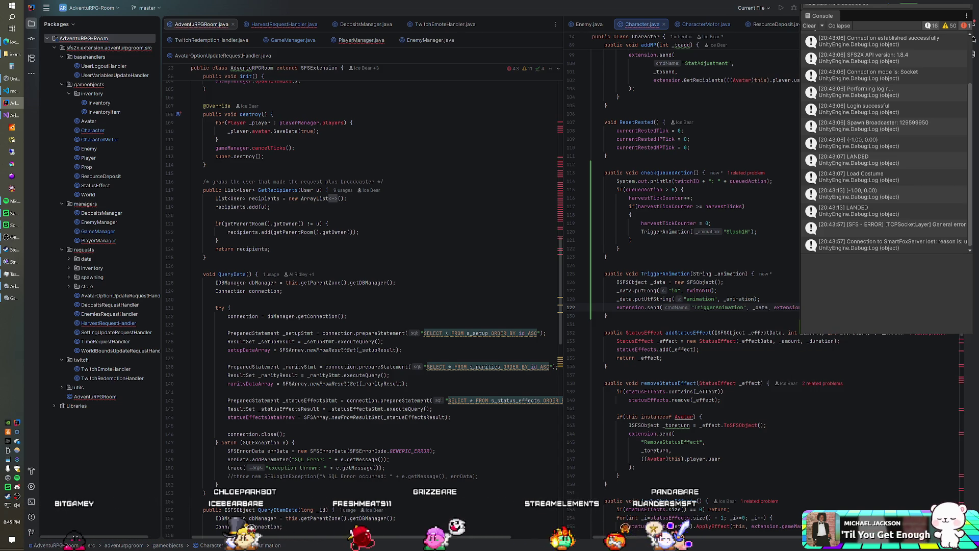
Run an action from the project root's context menu, then launch SmartFoxServer 2X
right_click(89, 44)
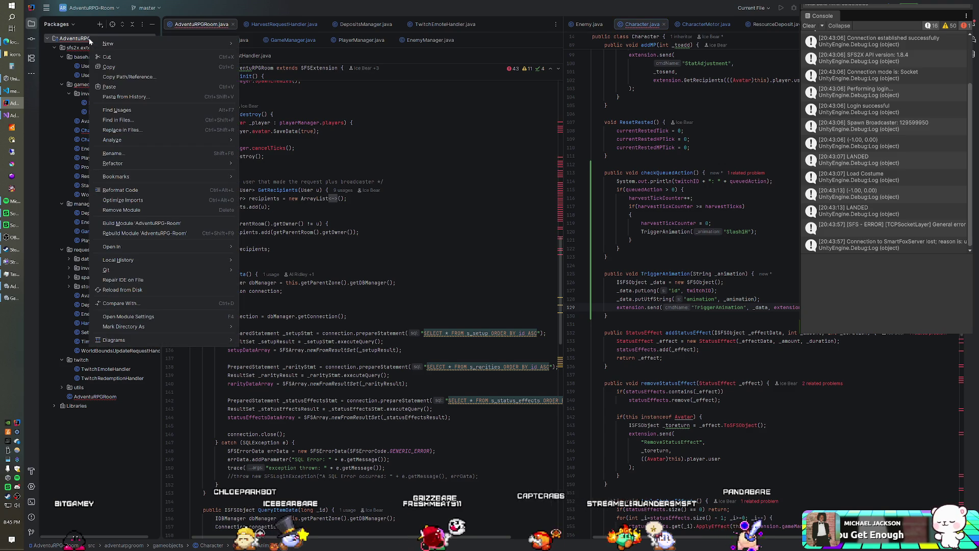
left_click(159, 225)
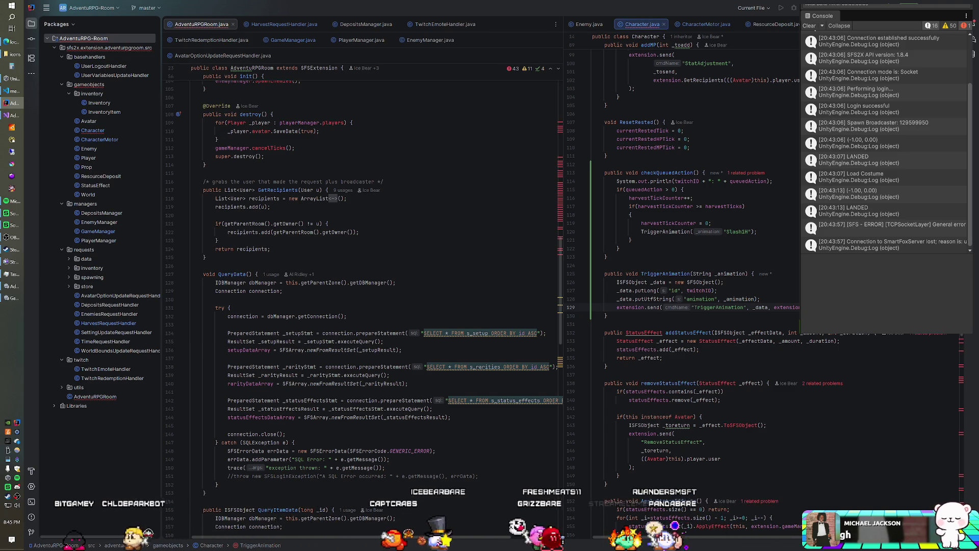
left_click(13, 131)
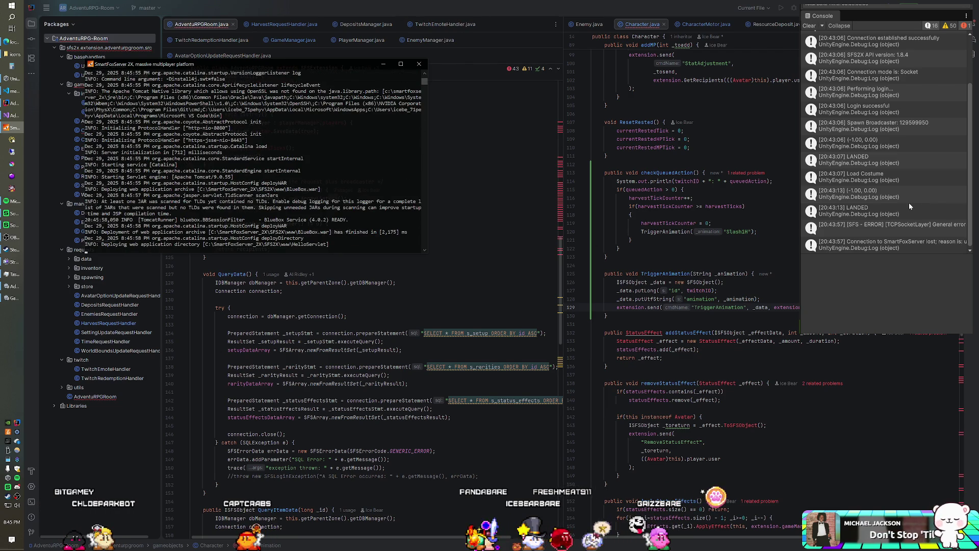
Bring the running Unity game view, with avatars and monsters, in front of the server console
left_click(865, 188)
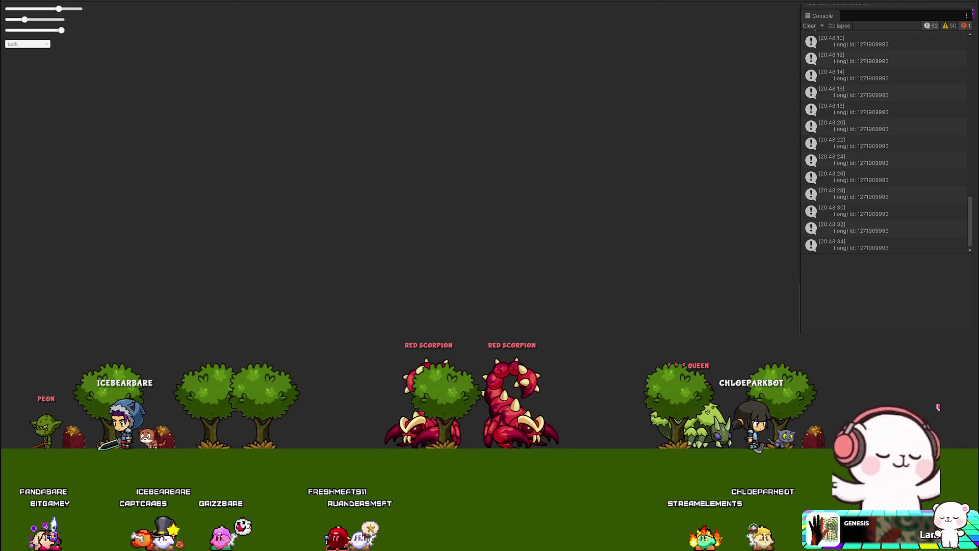
Inspect the newest Console entries showing the TriggerAnimation response with animation SlashH
left_click(891, 247)
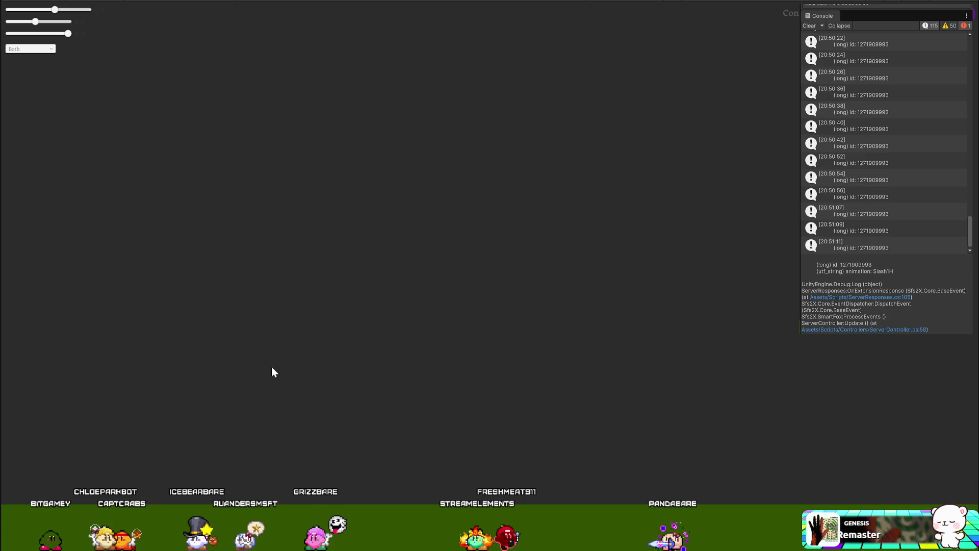
left_click(828, 246)
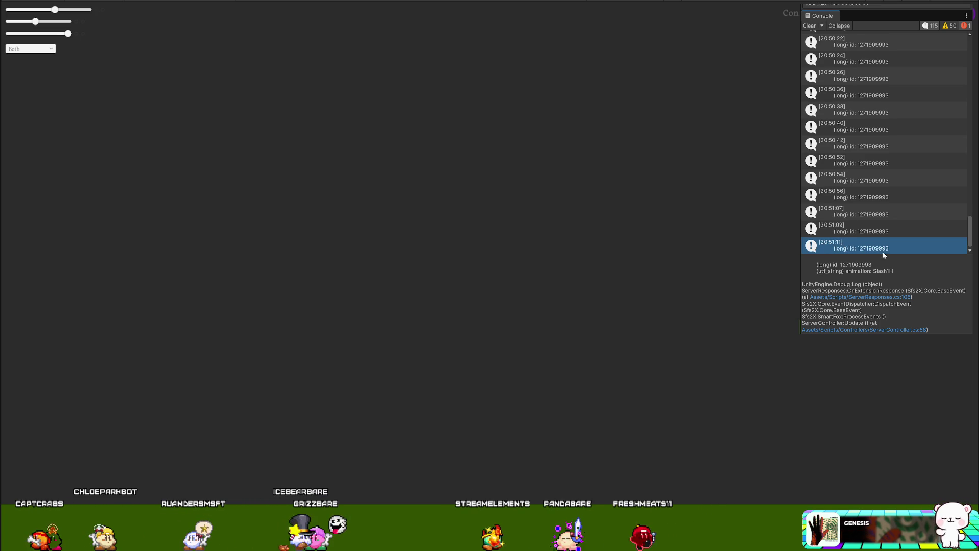
left_click(856, 268)
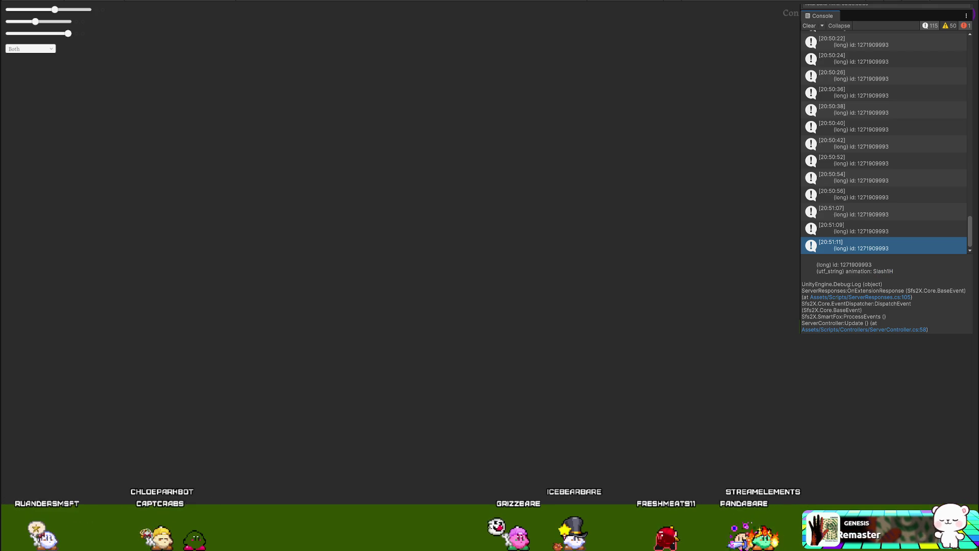
key("alt+Tab")
Replace the TriggerAnimation case's Debug.Log with PlayerCharacters[id].Anim.Animator.SetTrigger(animation)
left_click_drag(360, 317, 285, 317)
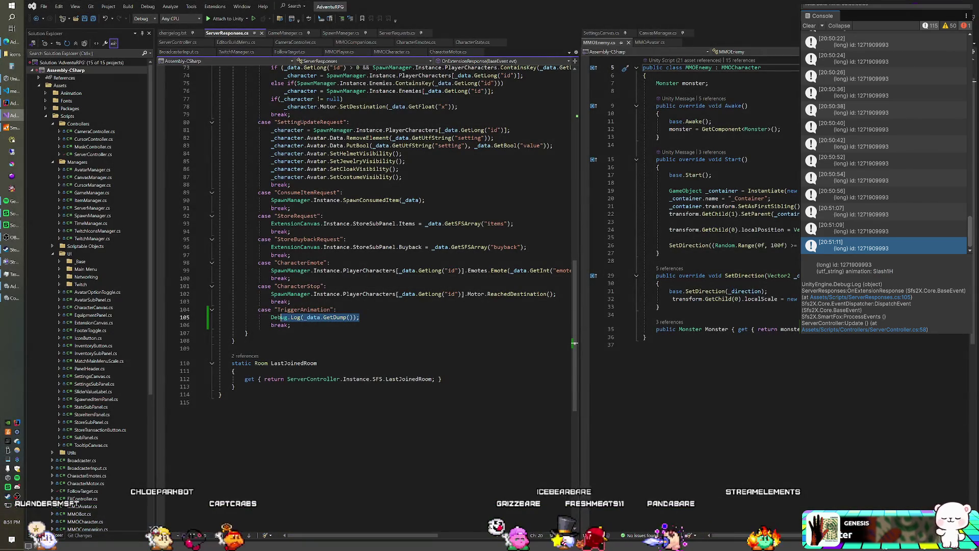
type("Spaw")
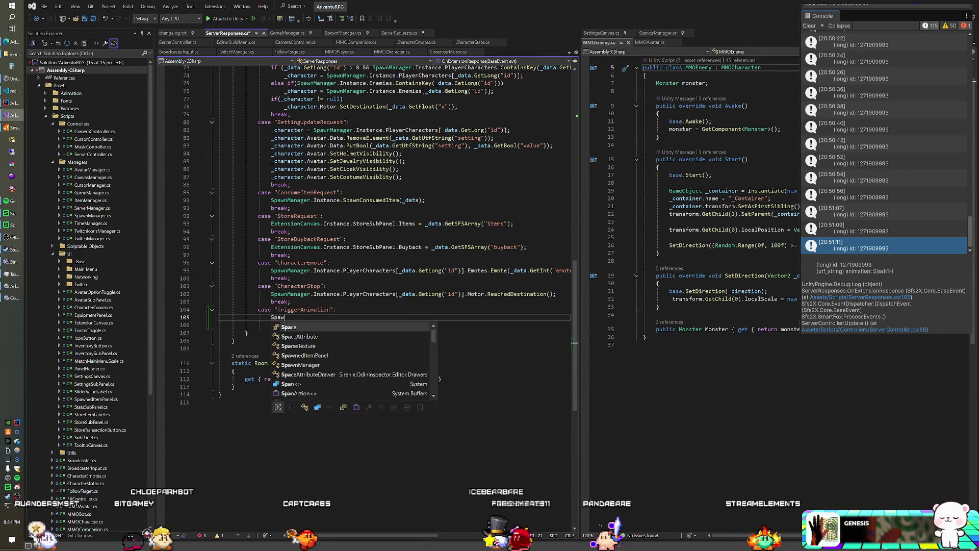
type("nManager.")
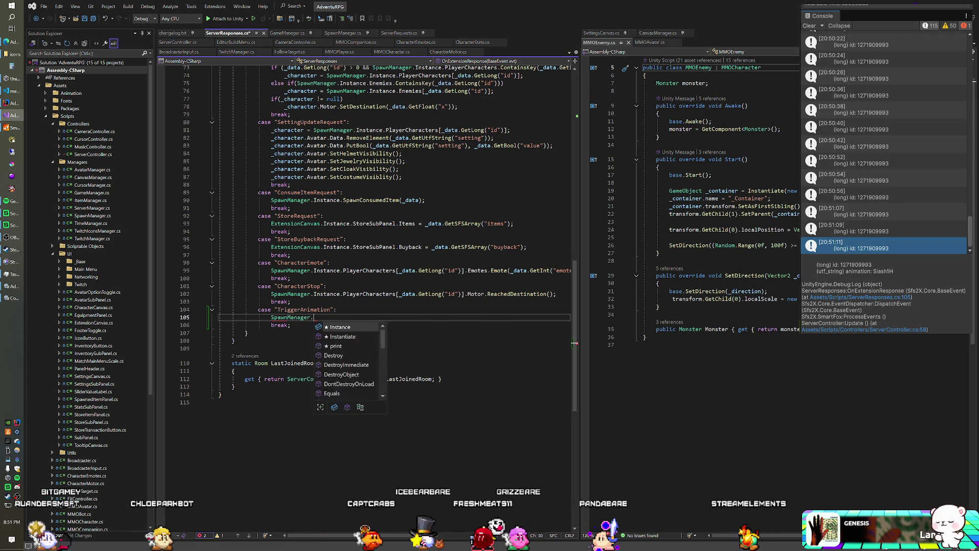
type("Instance.")
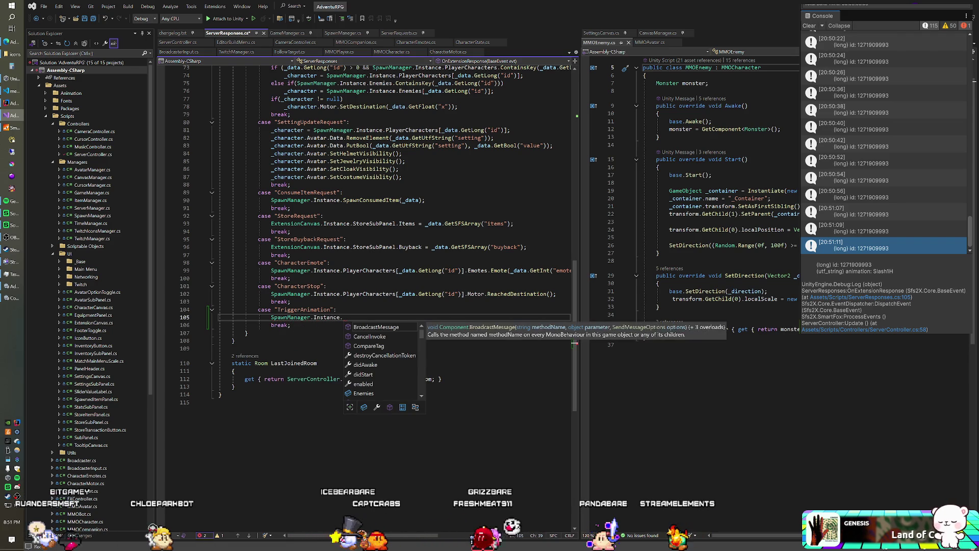
type("PlayerCharacters")
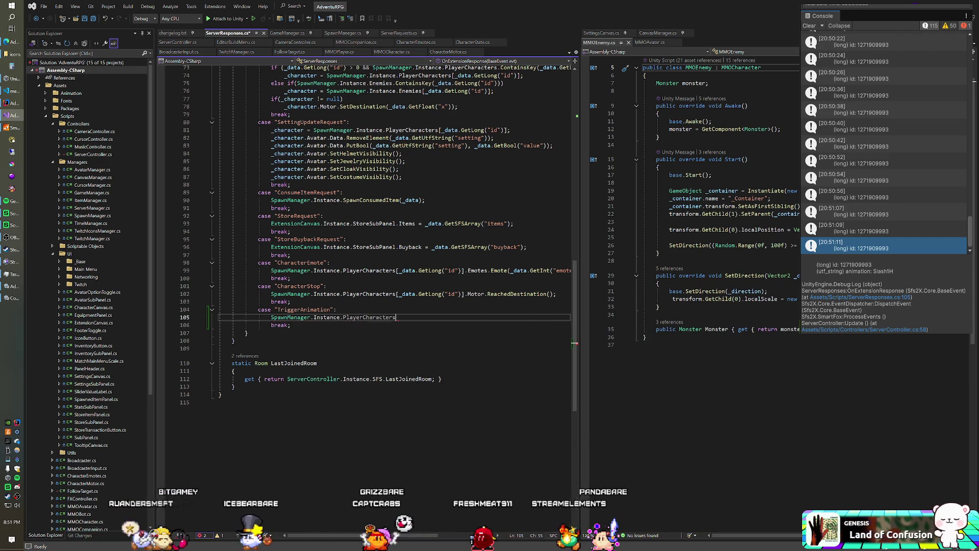
key("Tab")
type("[_data")
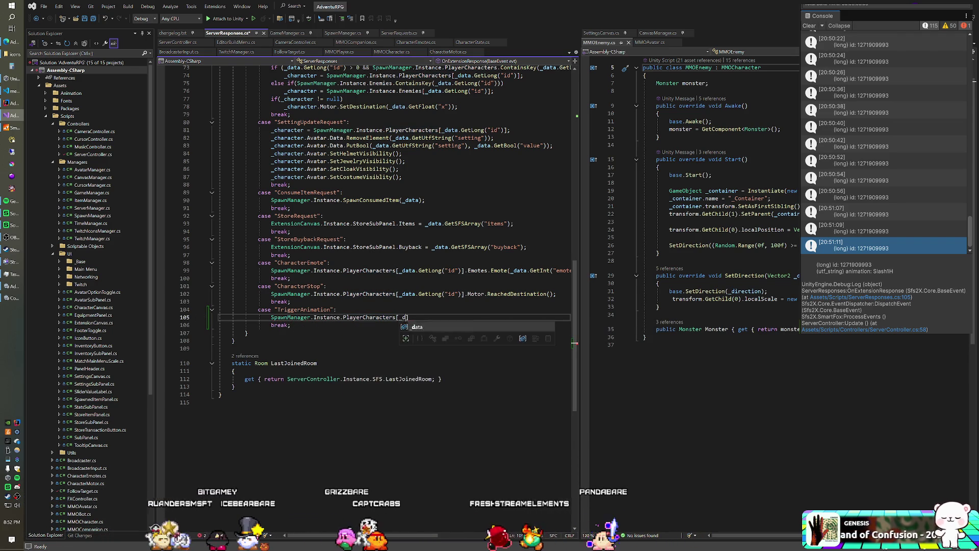
type(".GetLong(\"id")
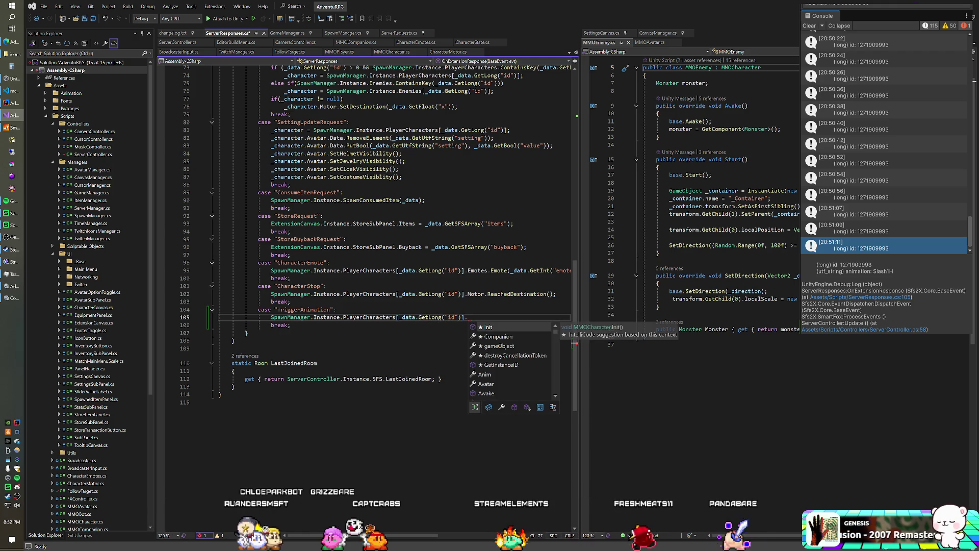
type("Anim.")
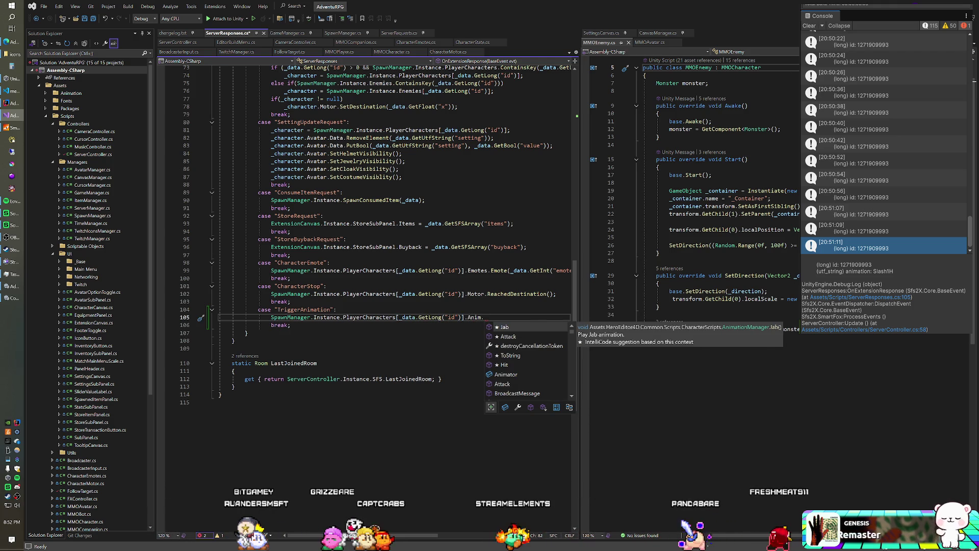
type("Animator.SetTrigger(")
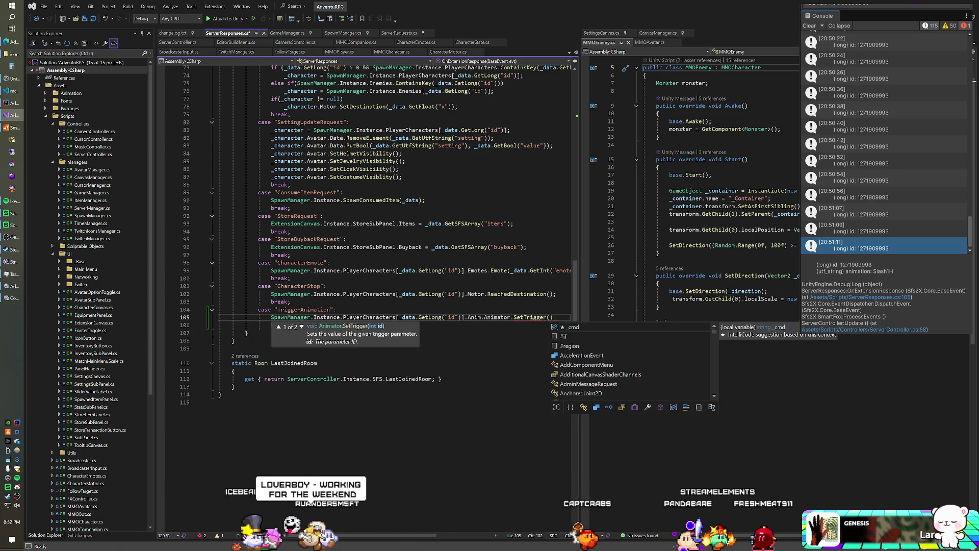
type("_data.Get")
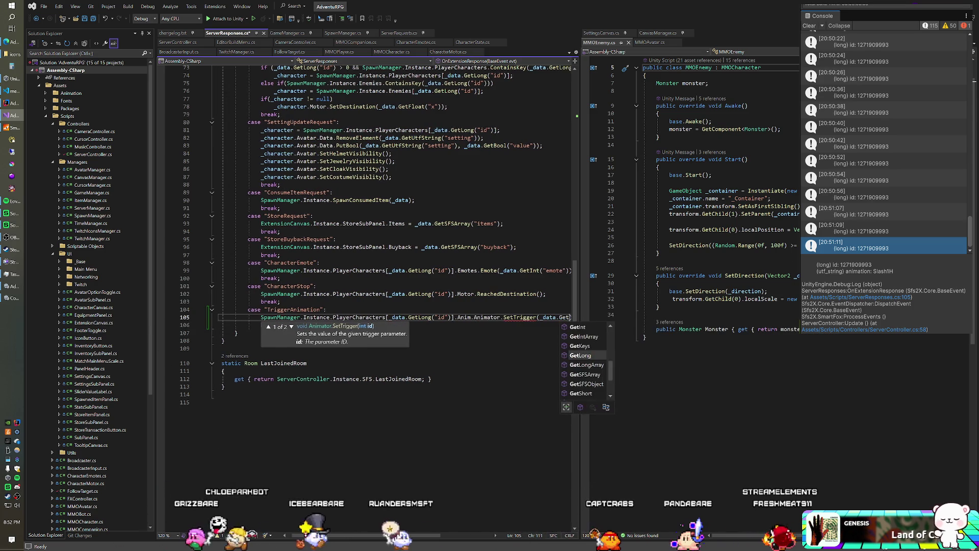
type("UtfString(\"ani")
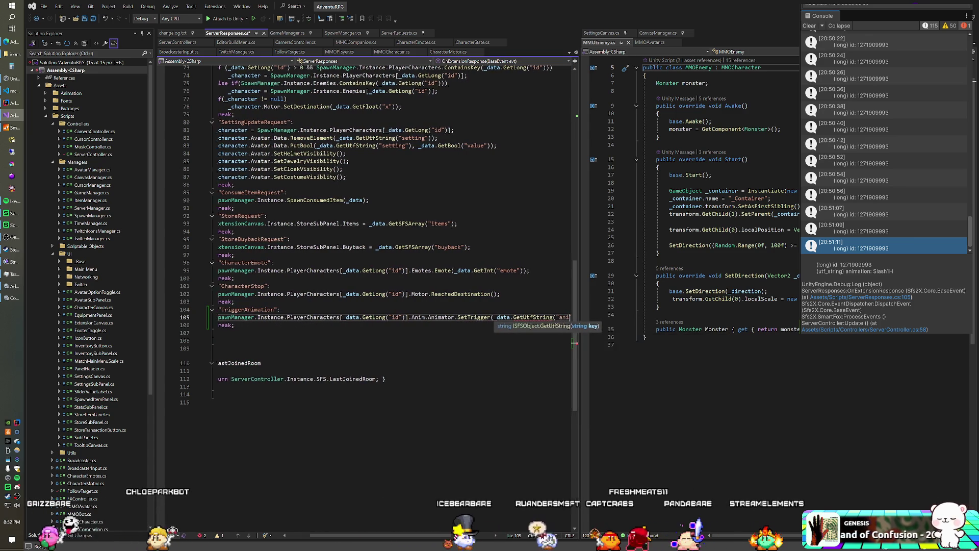
type("mation\"));")
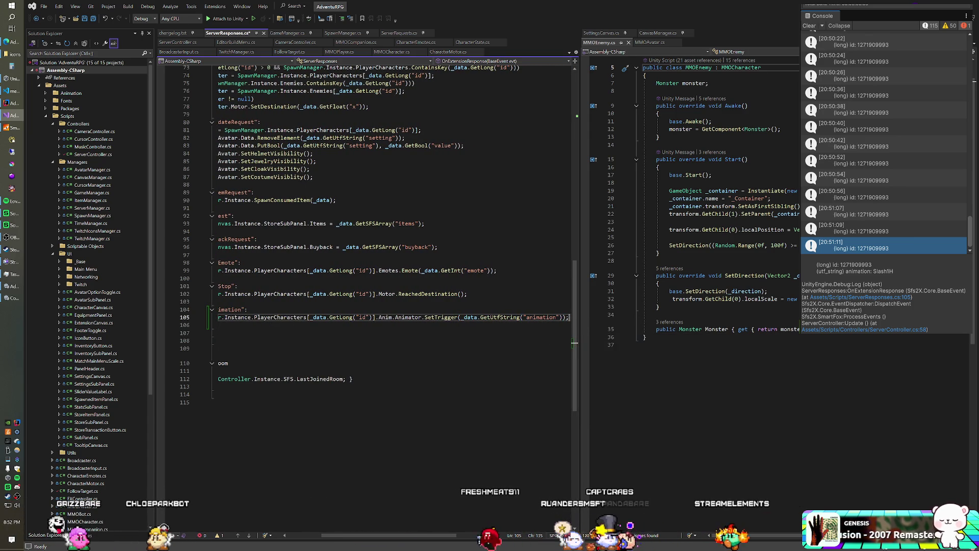
left_click_drag(338, 538, 301, 538)
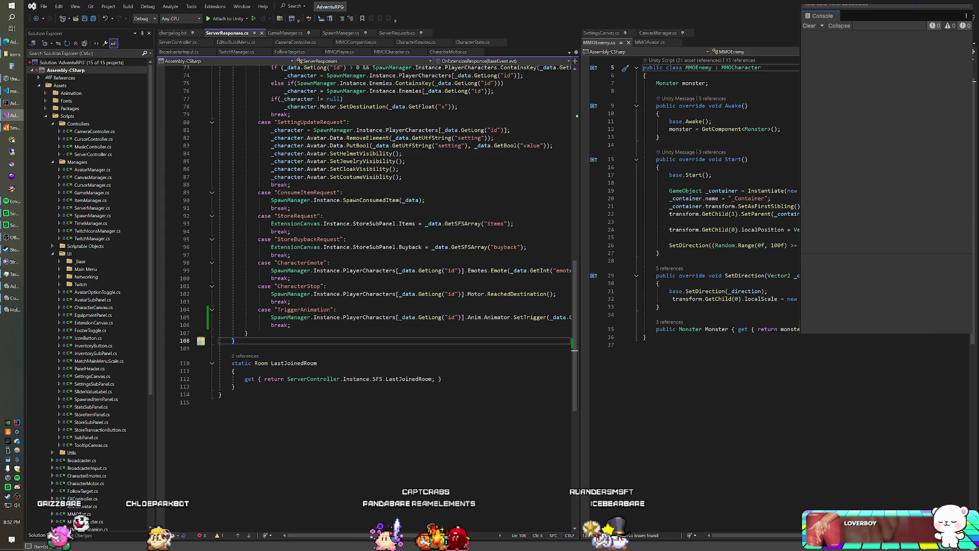
left_click(367, 317)
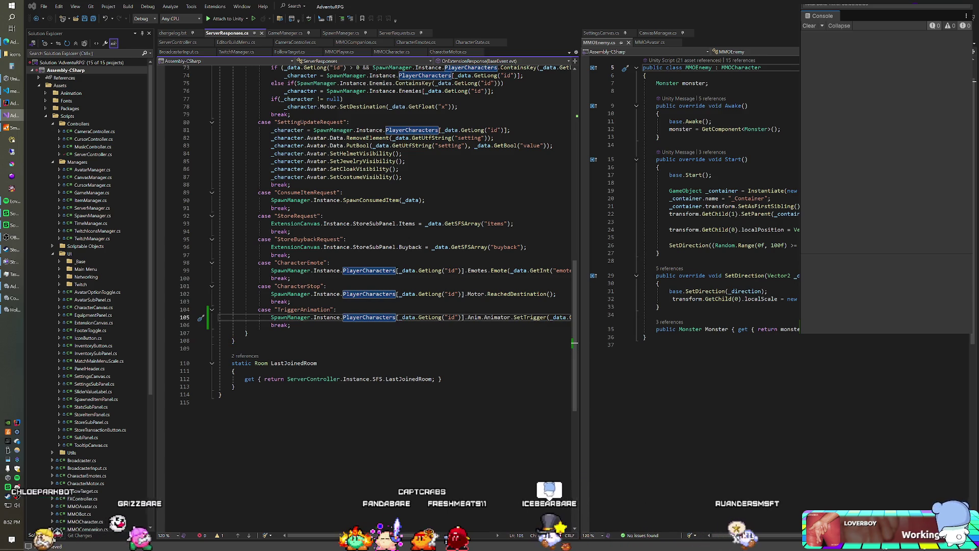
Run the Unity client until login, Load Costume and LANDED messages appear in the Console
key("alt+Tab")
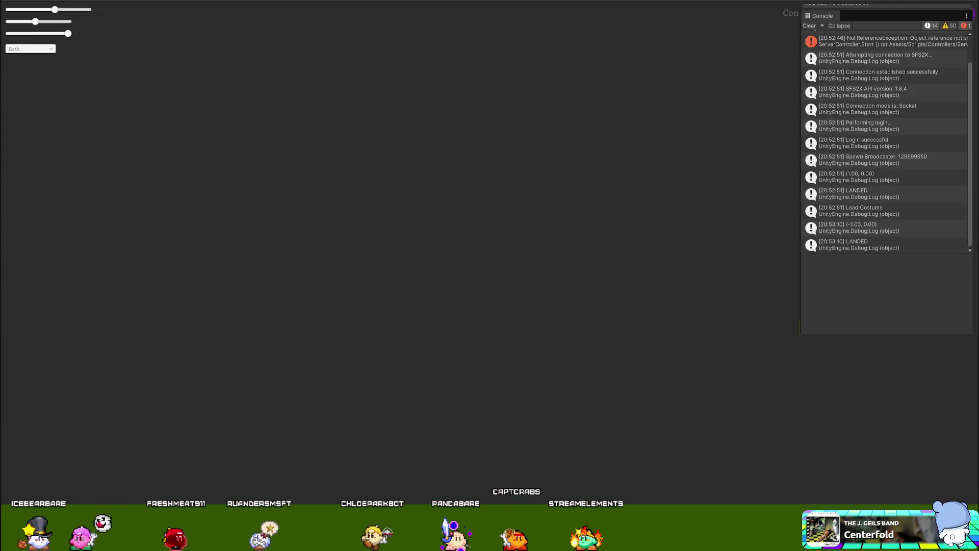
Return to the server extension project in IntelliJ IDEA and scroll up through its code
key("alt+Tab")
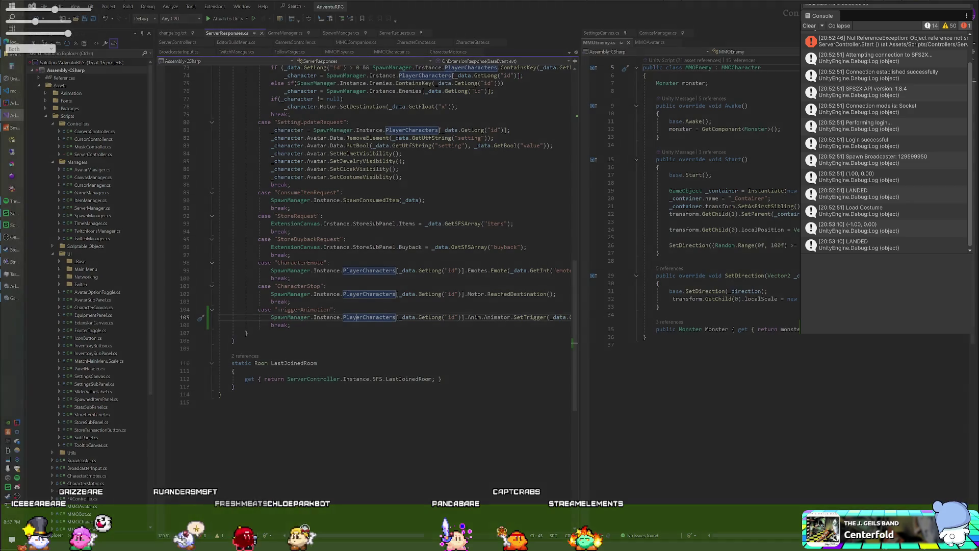
left_click(6, 104)
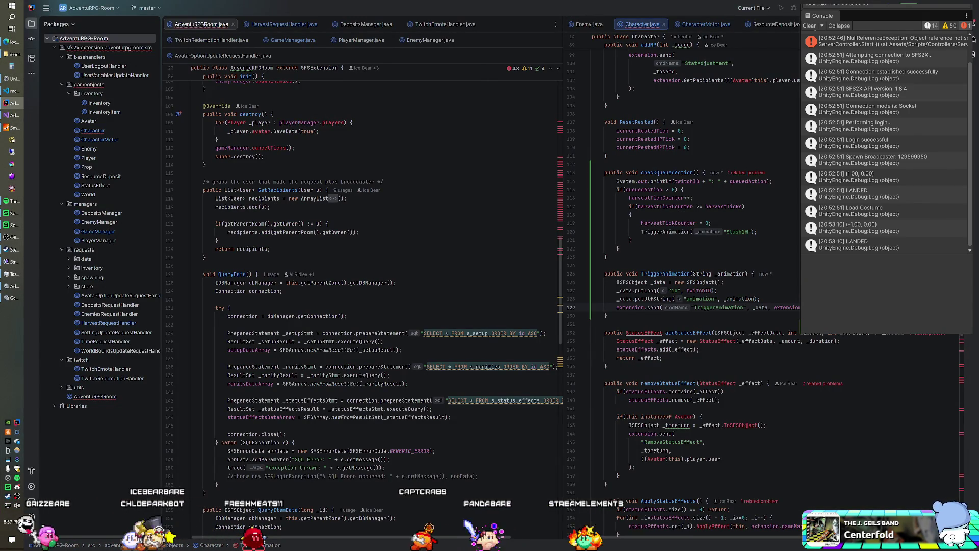
scroll(683, 285, "up", 20)
scroll(683, 285, "up", 6)
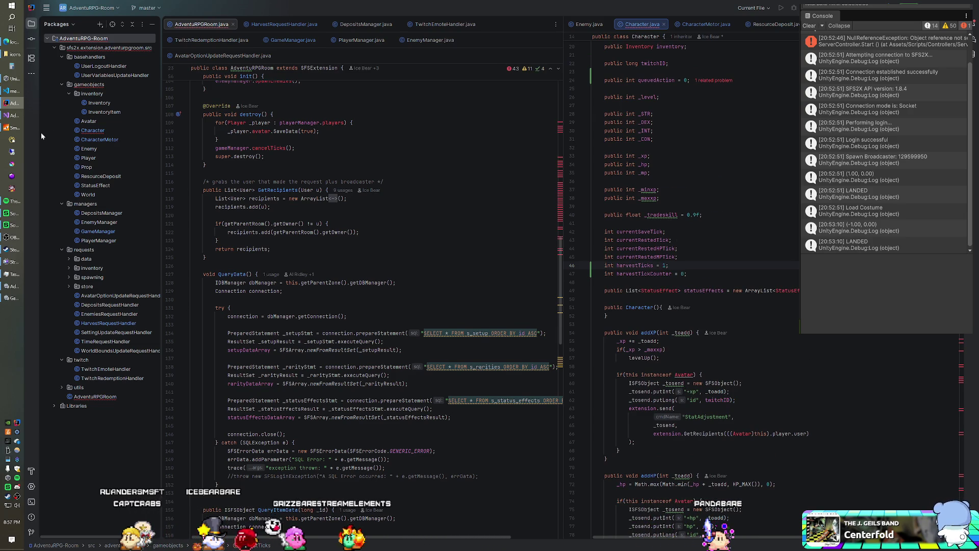
Bring up the SmartFoxServer console, move it out of the way, and switch to Unity
left_click(10, 129)
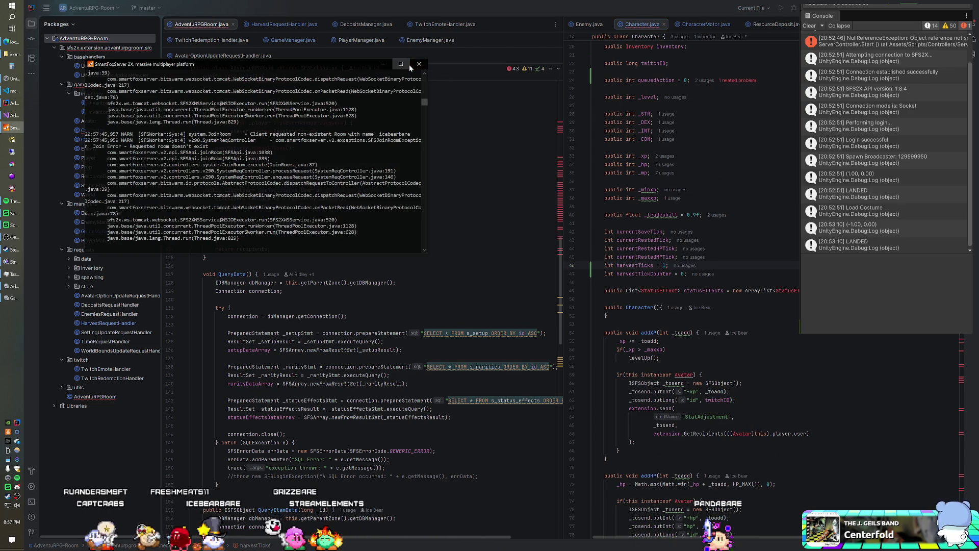
left_click(409, 65)
key("super+Down")
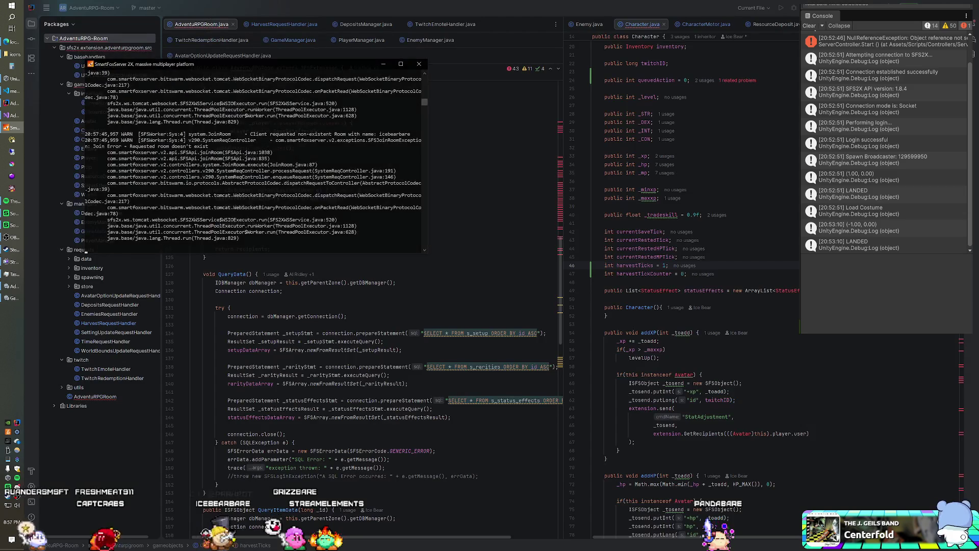
left_click(414, 67)
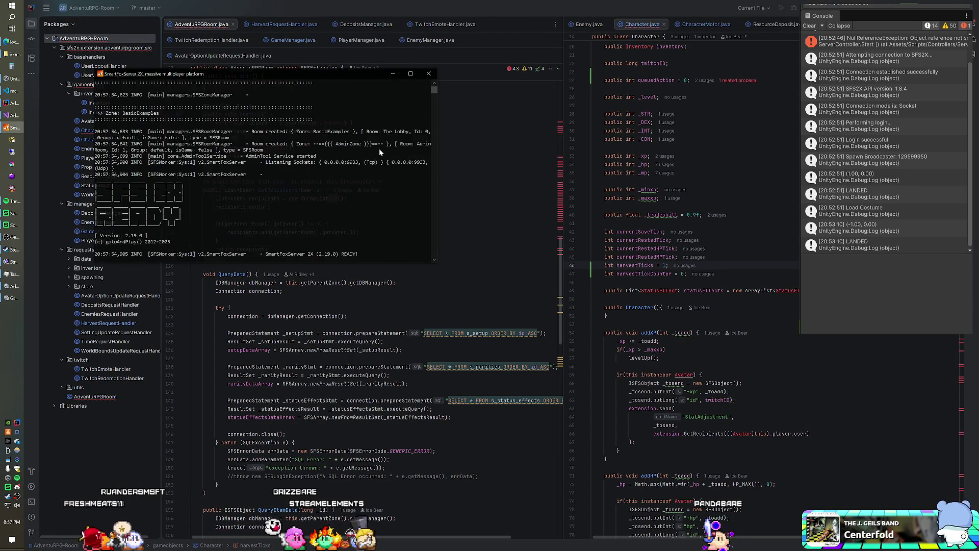
key("alt+Tab")
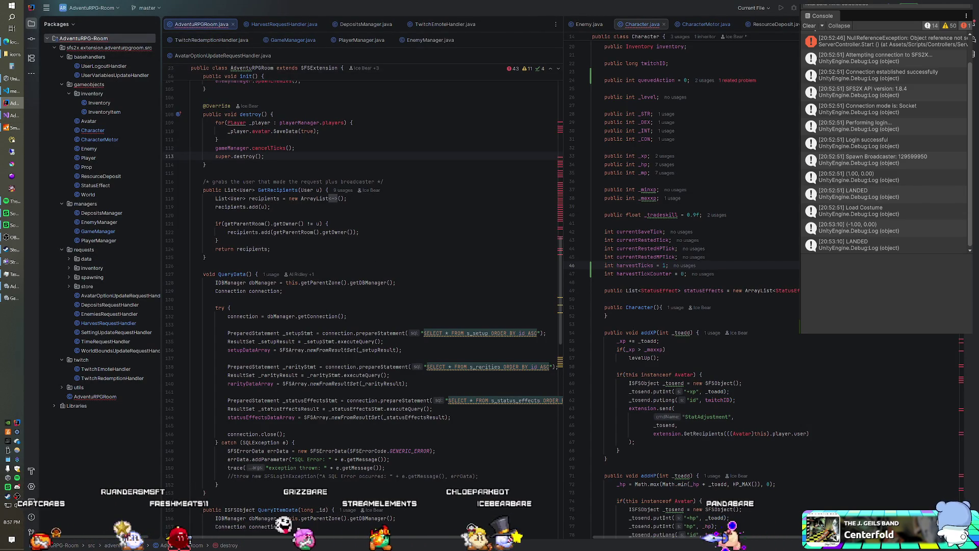
key("alt+Tab")
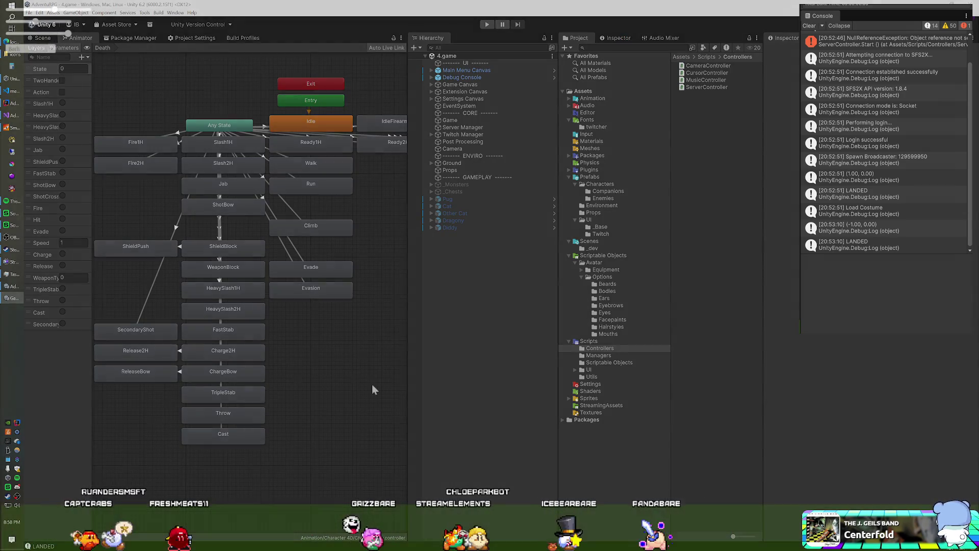
Test the game full-screen with Ctrl+P, checking the new connection, login and landing
key("ctrl+p")
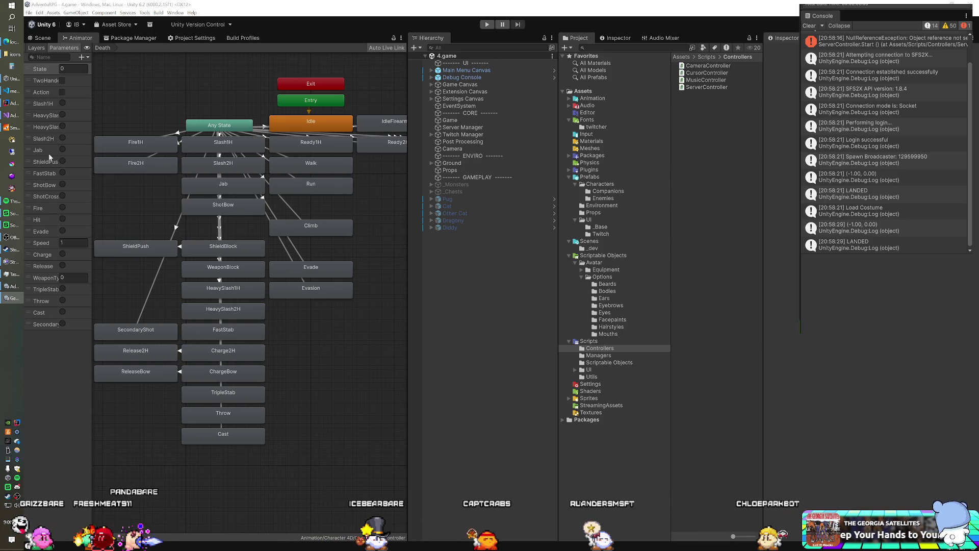
Briefly check the SmartFoxServer console, then start Unity's Play mode again
left_click(6, 127)
left_click(7, 128)
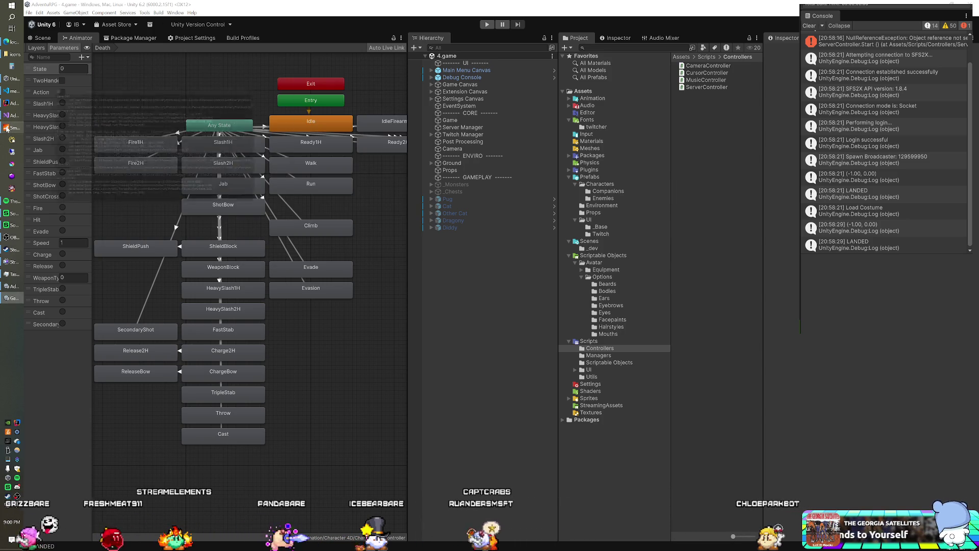
left_click(488, 25)
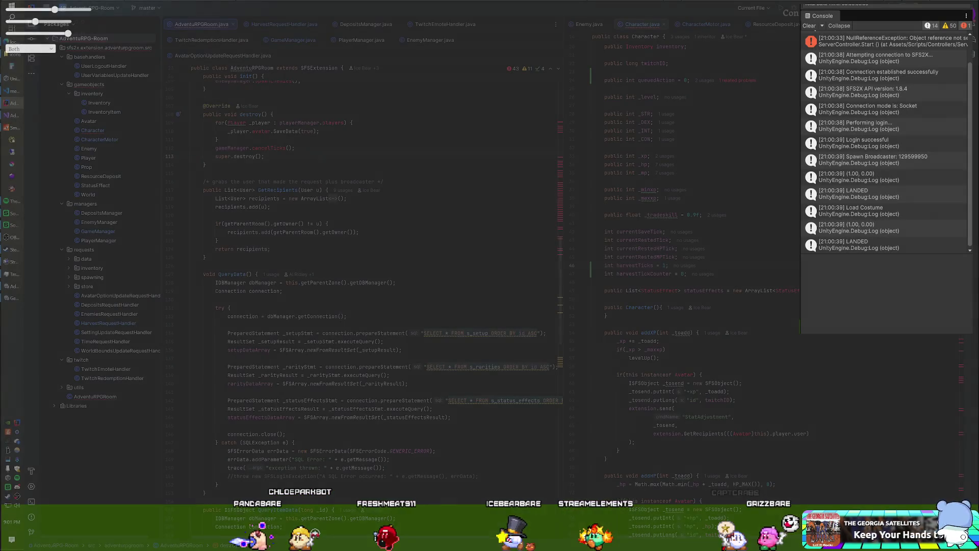
Scroll through Character.java to review the checkQueuedAction and TriggerAnimation methods
scroll(696, 286, "down", 4)
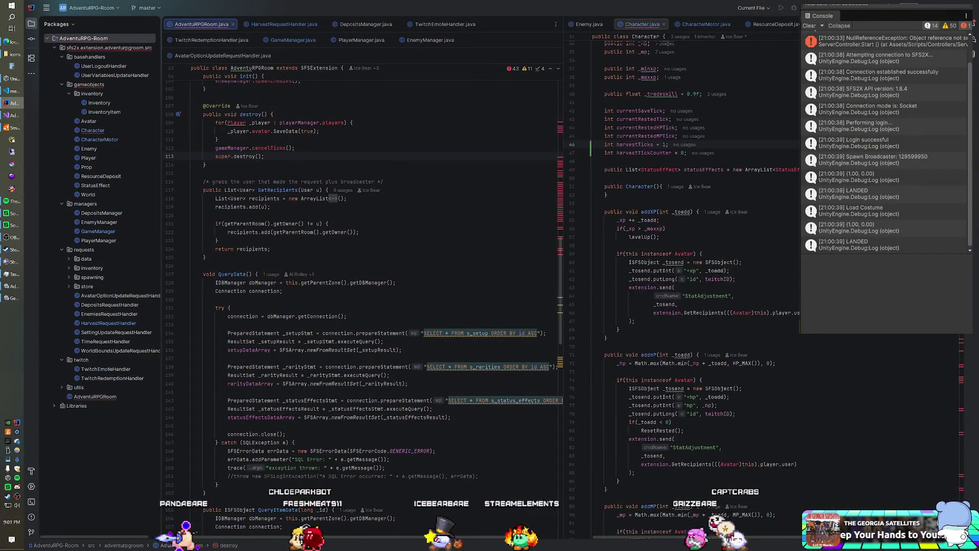
scroll(696, 285, "down", 1)
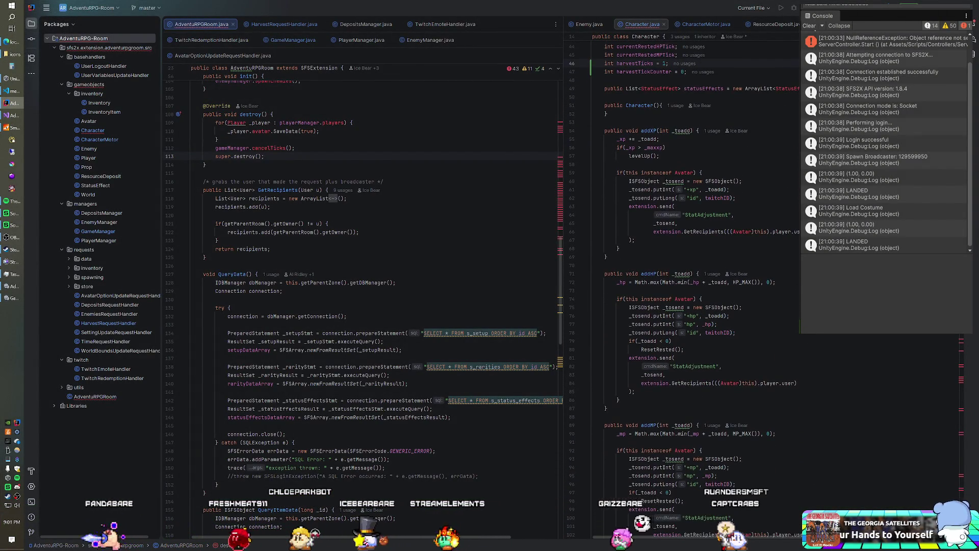
left_click(634, 239)
scroll(696, 285, "down", 4)
scroll(696, 286, "up", 8)
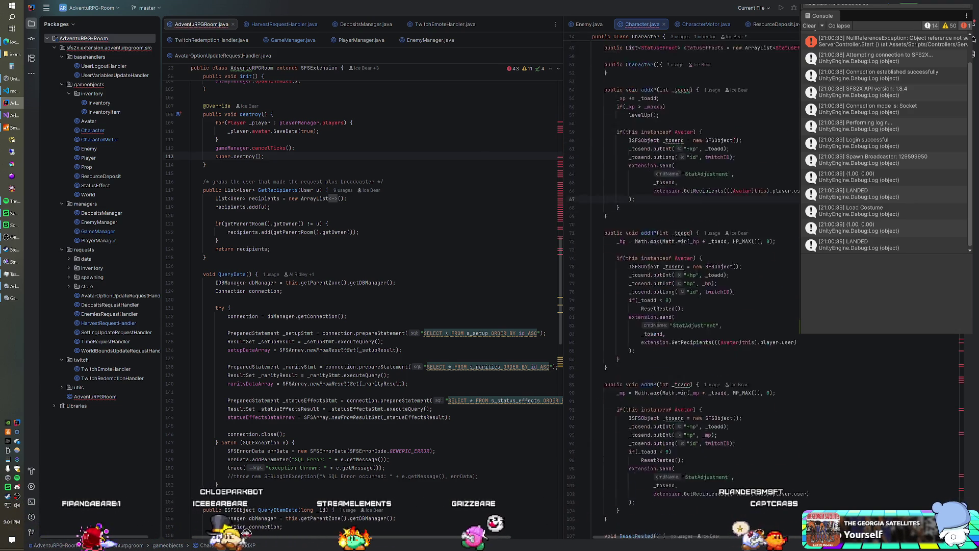
scroll(696, 285, "down", 17)
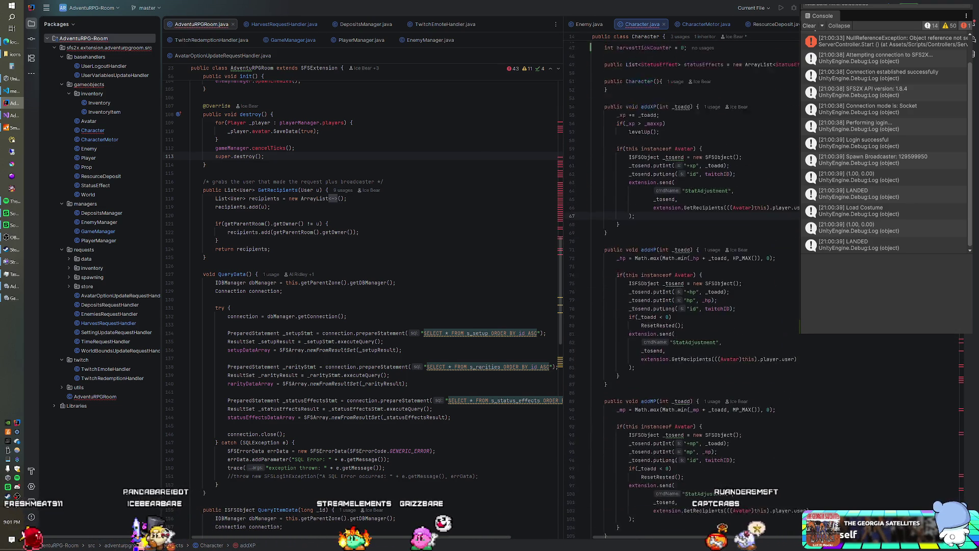
scroll(696, 286, "up", 20)
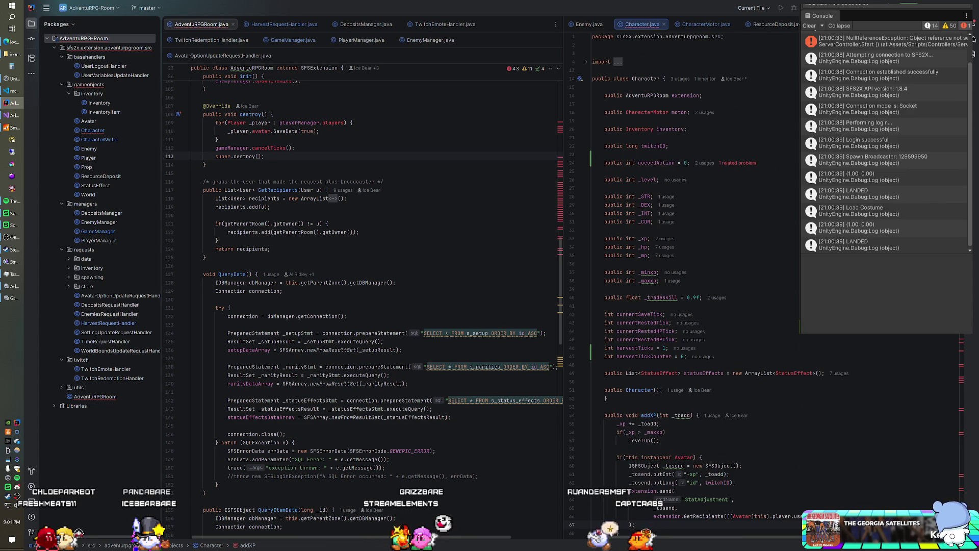
scroll(696, 285, "down", 20)
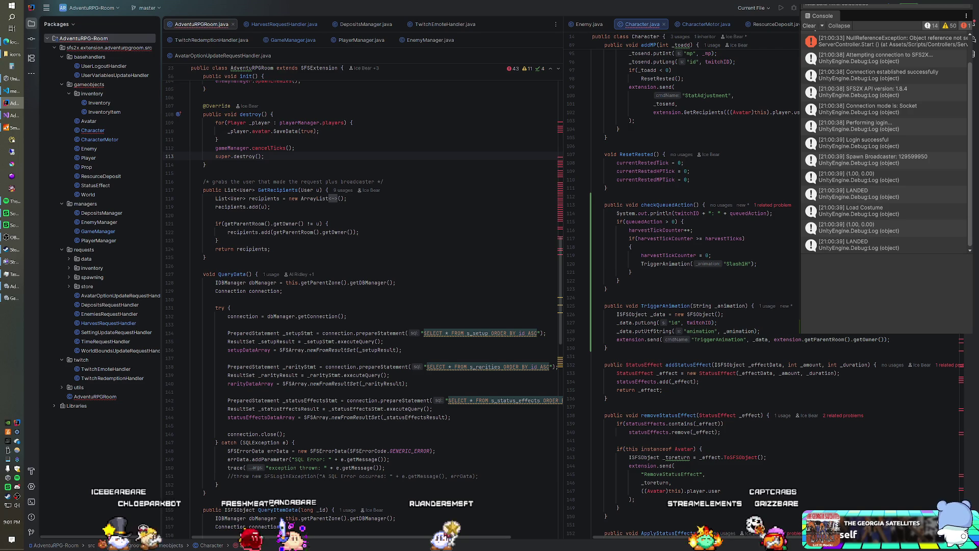
right_click(89, 40)
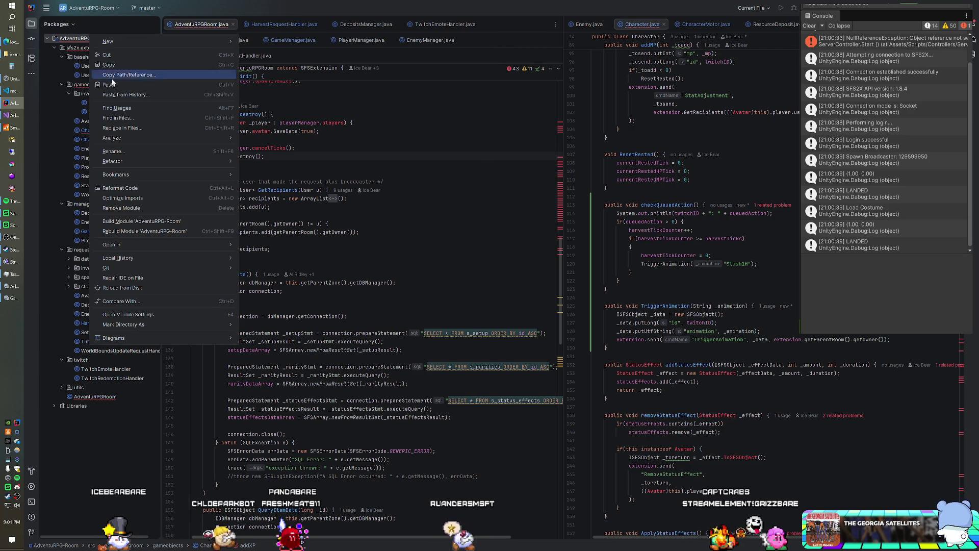
Glance at the SmartFoxServer 2X console output, then hide it again
left_click(153, 227)
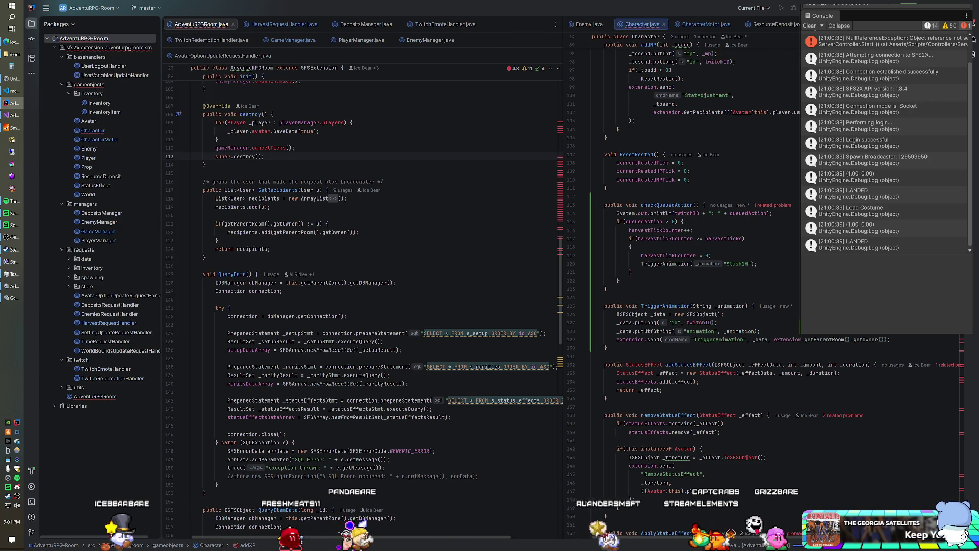
left_click(13, 127)
left_click(475, 78)
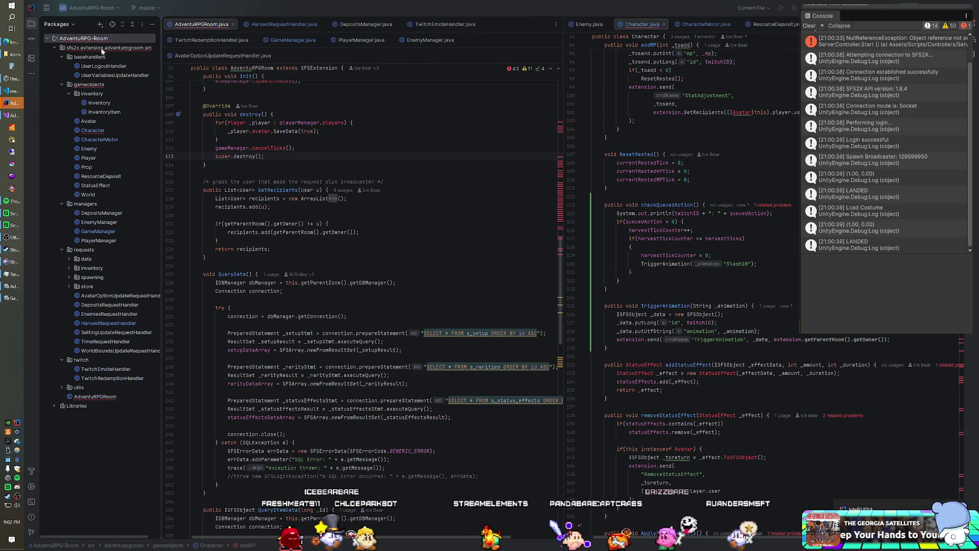
Start building the AdventuRPG-Room module, recheck the server console, and go back to Unity
right_click(90, 39)
left_click(139, 227)
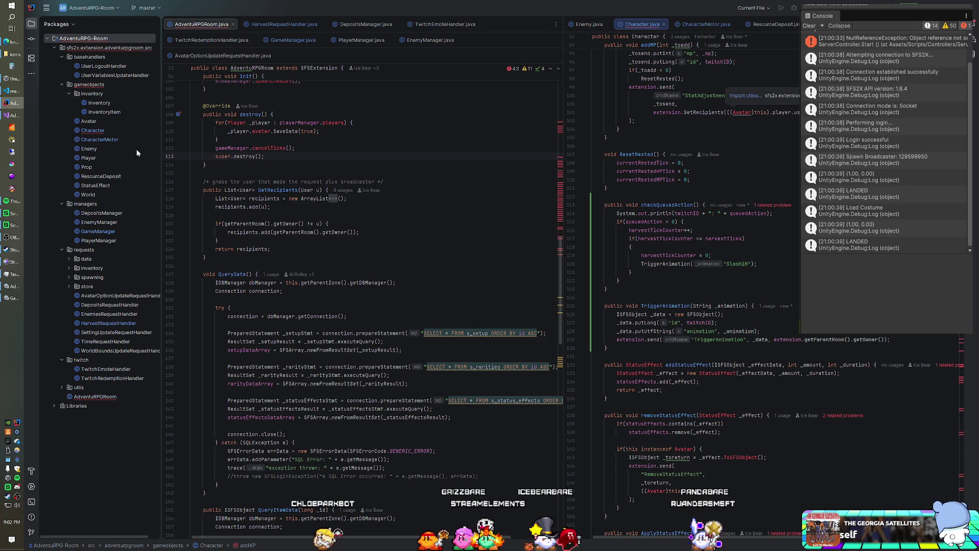
left_click(23, 130)
left_click(295, 148)
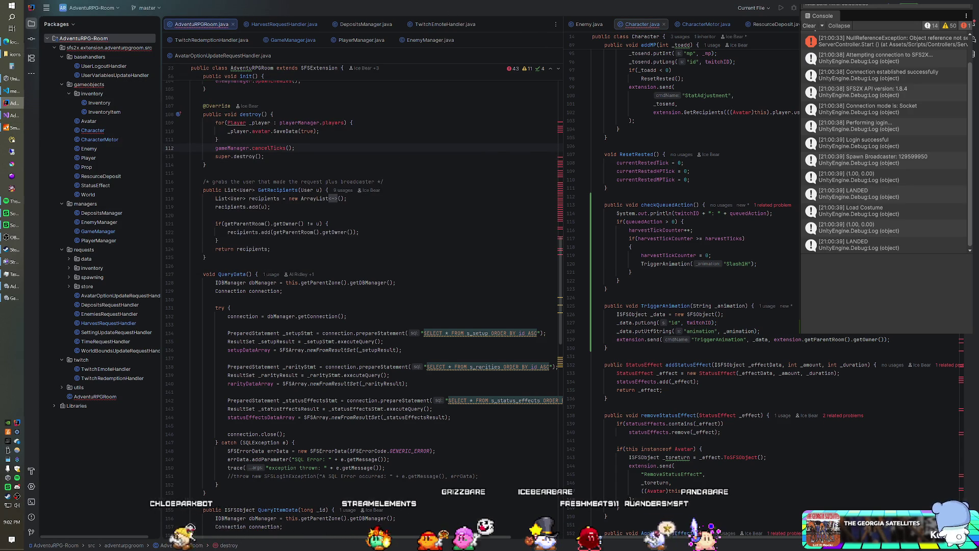
key("alt+Tab")
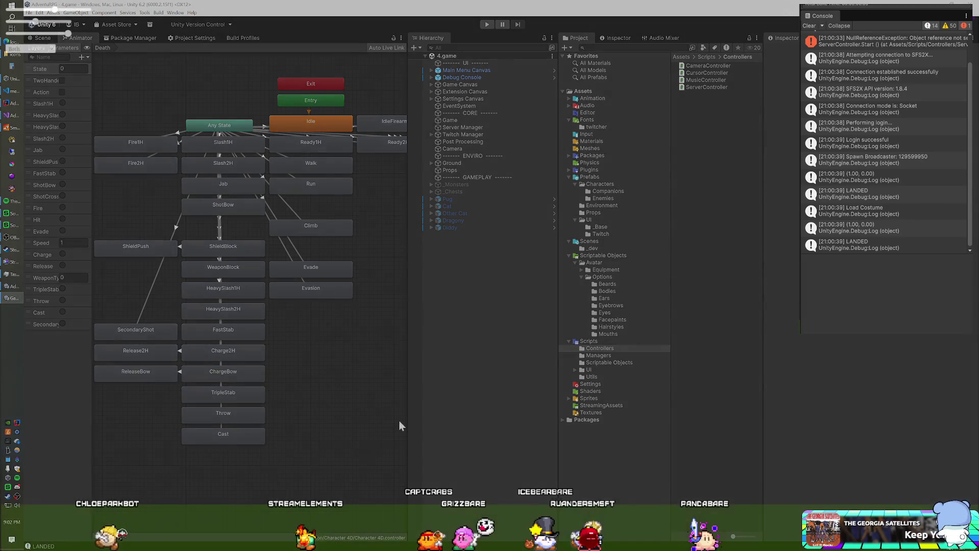
Play-test the game full-screen in Unity, then return to IntelliJ IDEA
key("alt+Tab")
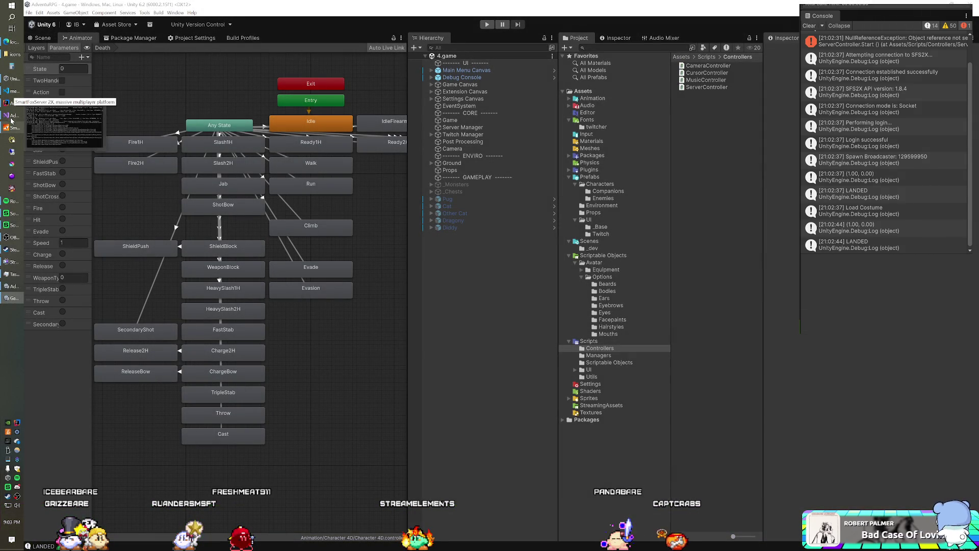
mouse_move(11, 120)
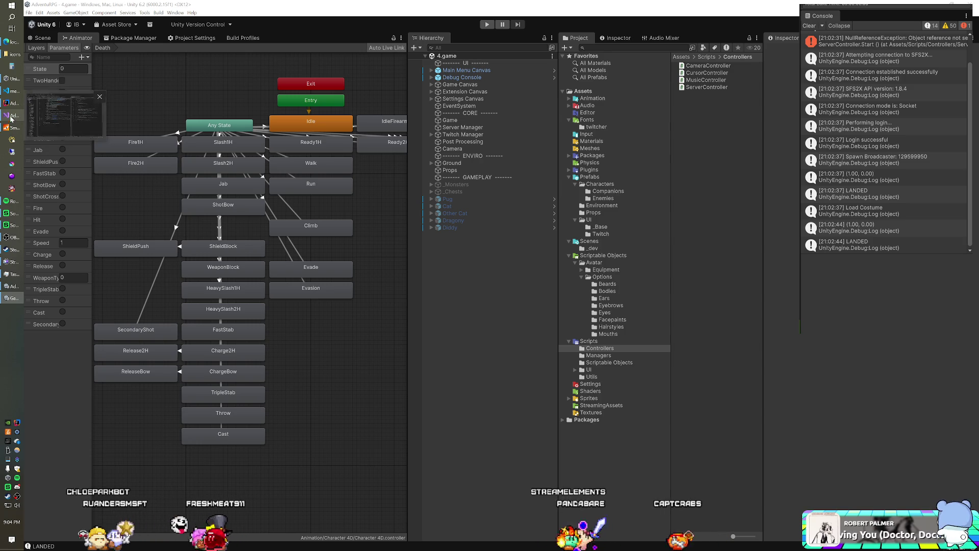
left_click(9, 105)
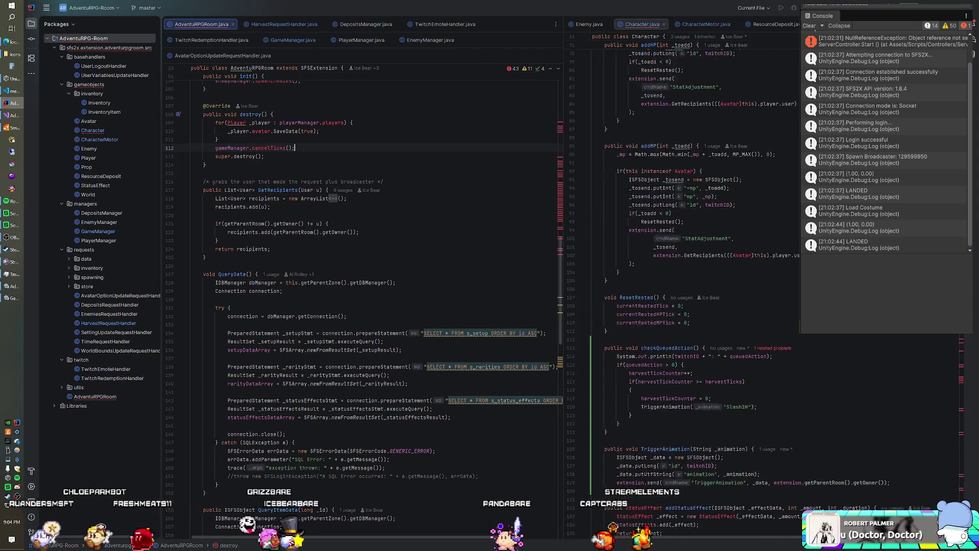
Check the SmartFoxServer 2X console output, then hide it again
scroll(683, 285, "up", 10)
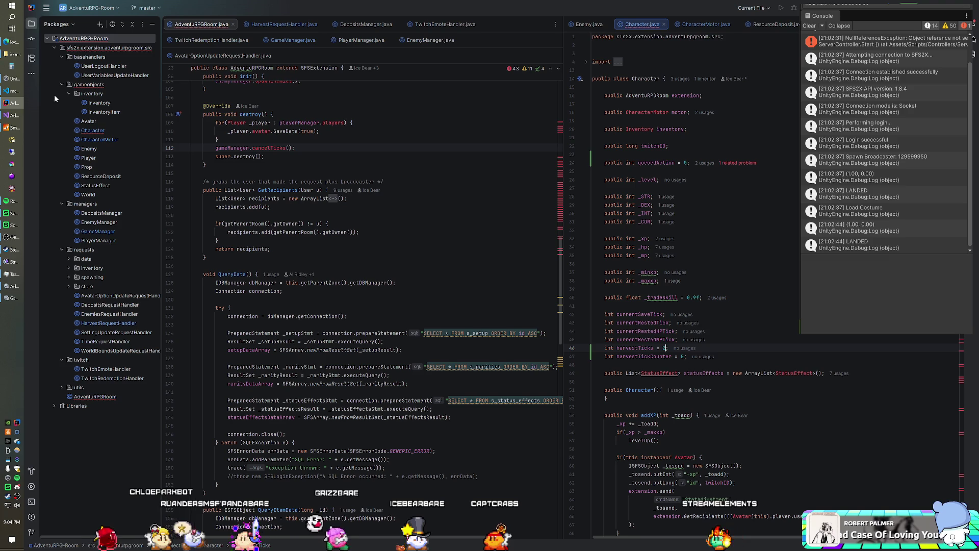
left_click(11, 130)
left_click(11, 129)
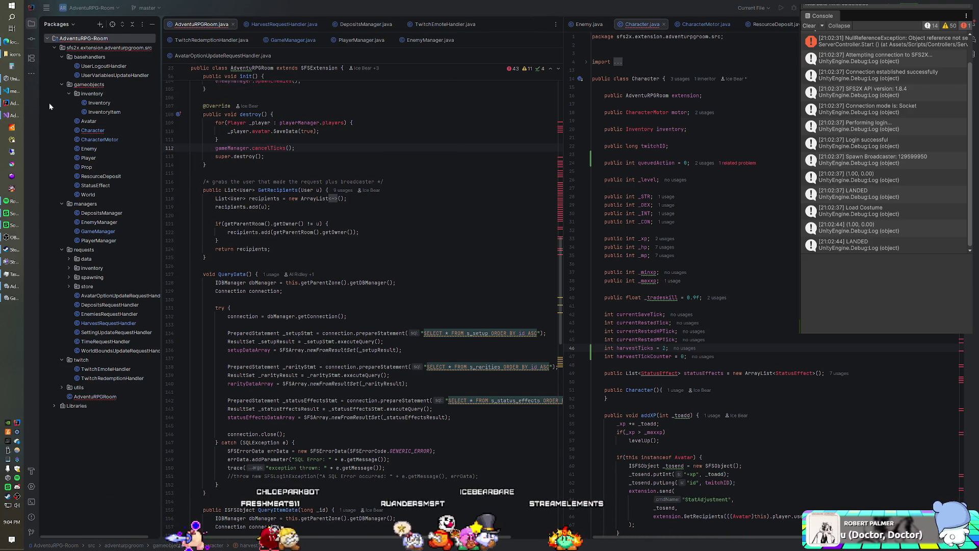
Rebuild the AdventuRPG-Room module and bring the SmartFoxServer 2X console forward
right_click(78, 40)
left_click(134, 235)
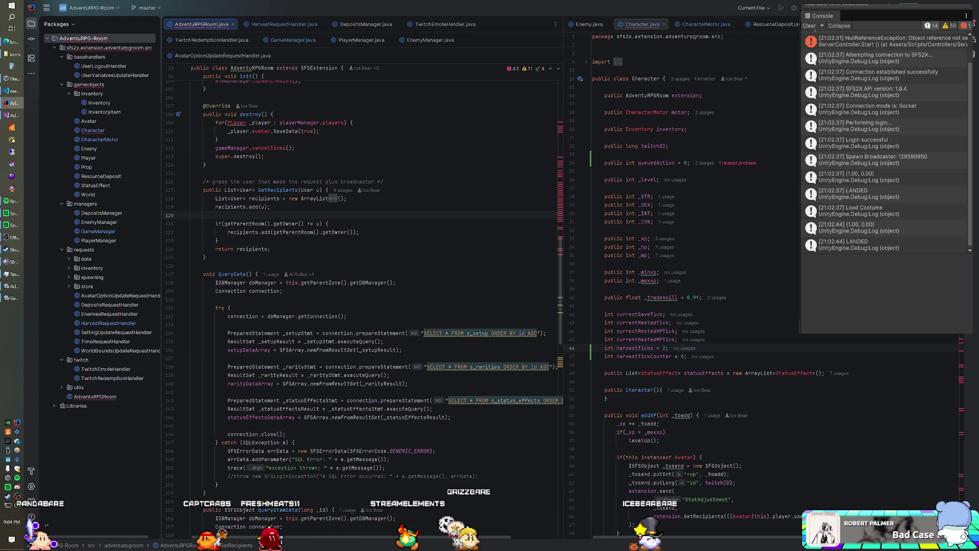
left_click(18, 130)
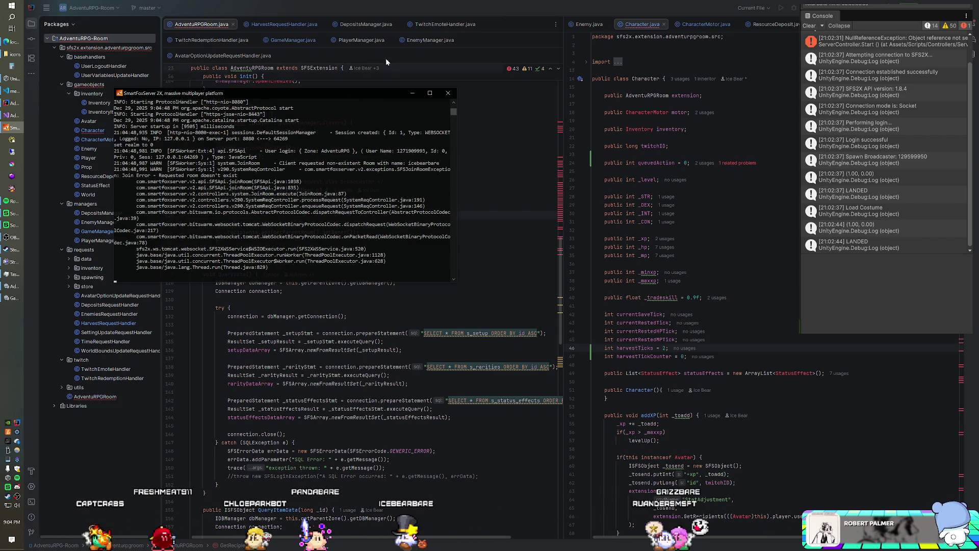
Switch to Unity and play-test the game against the restarted server
key("alt+Tab")
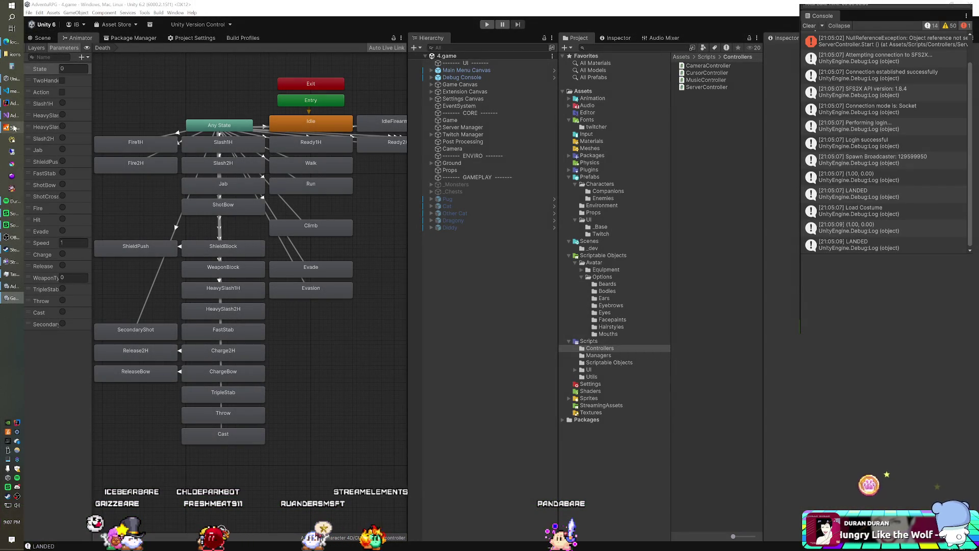
Bring IntelliJ IDEA with the Java code back to the front
left_click(13, 103)
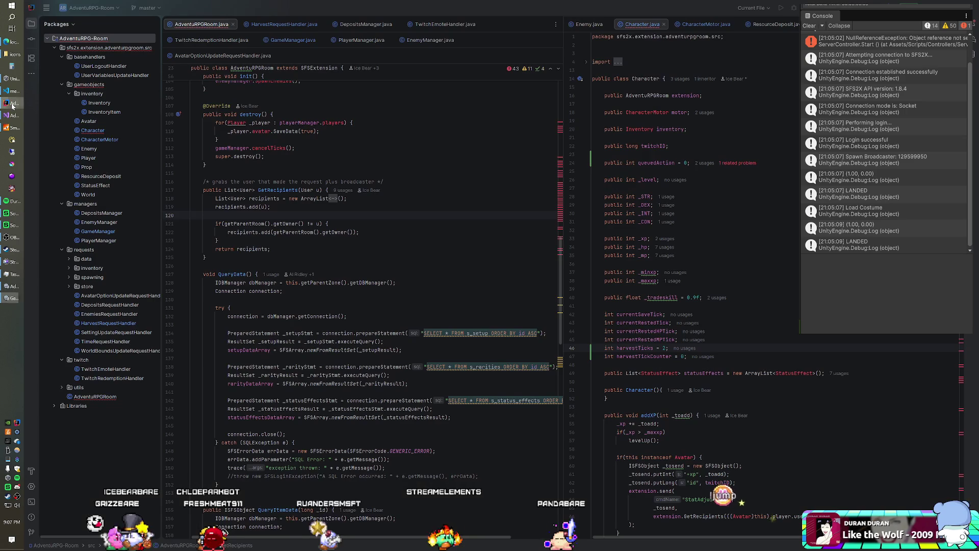
scroll(694, 286, "down", 9)
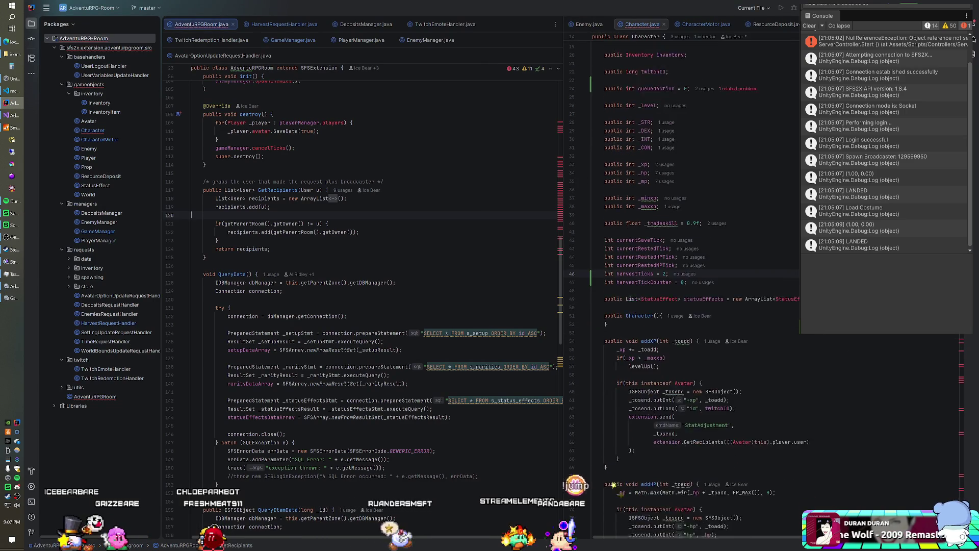
scroll(693, 285, "down", 5)
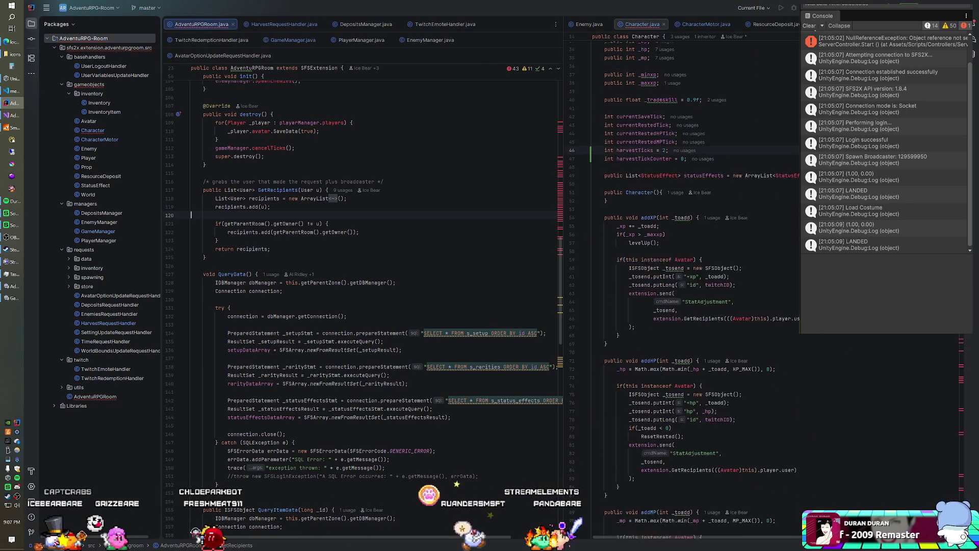
scroll(693, 285, "down", 9)
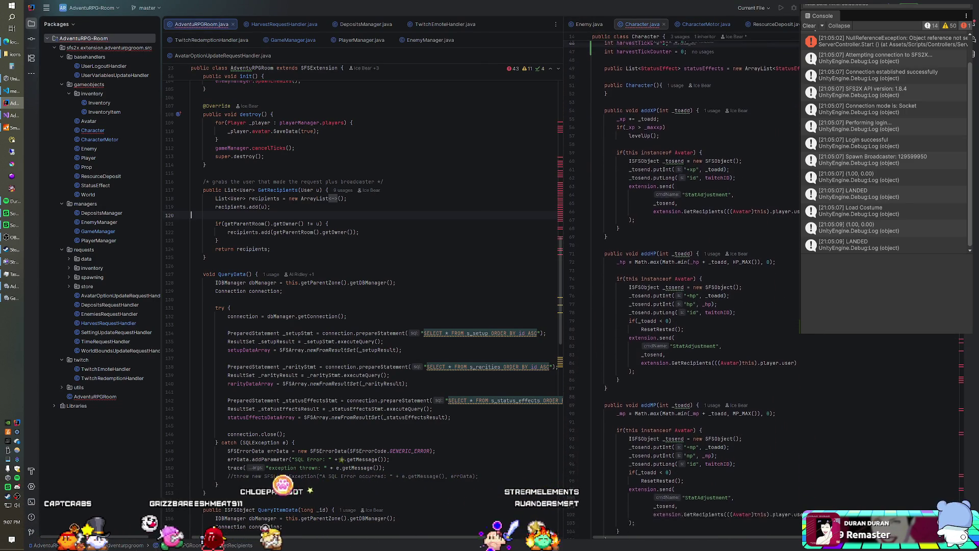
scroll(693, 285, "down", 9)
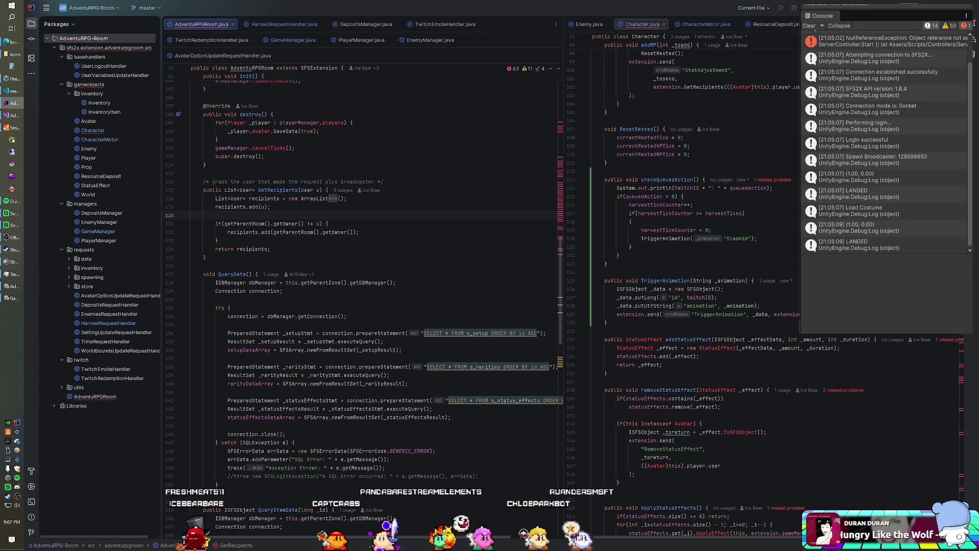
scroll(362, 306, "down", 8)
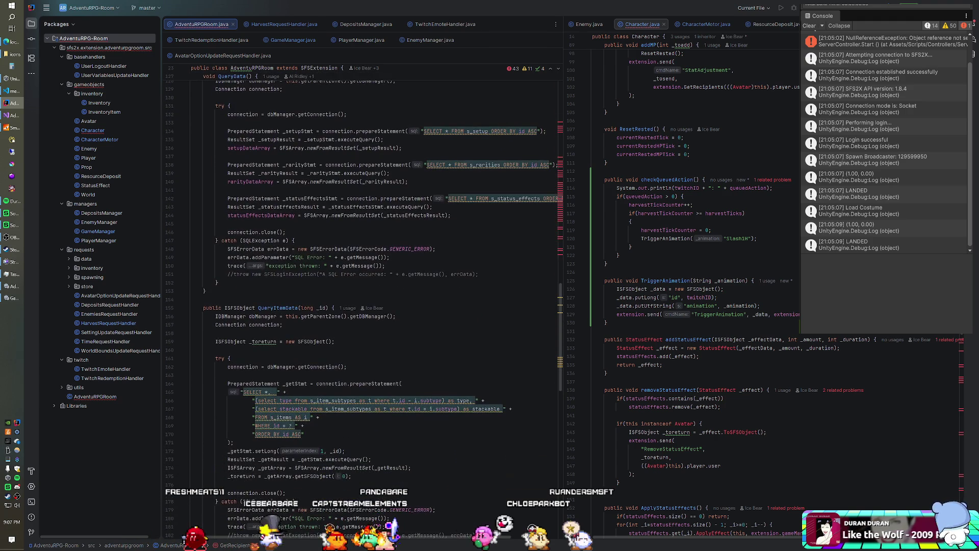
scroll(684, 286, "down", 3)
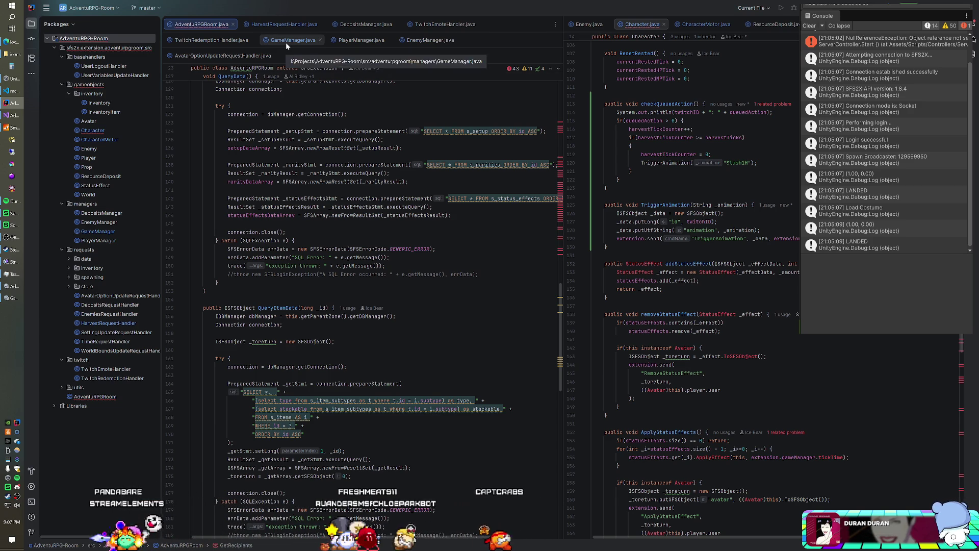
In HarvestRequestHandler.java, remove the unfinished avatar line
left_click(219, 40)
key("ctrl+a")
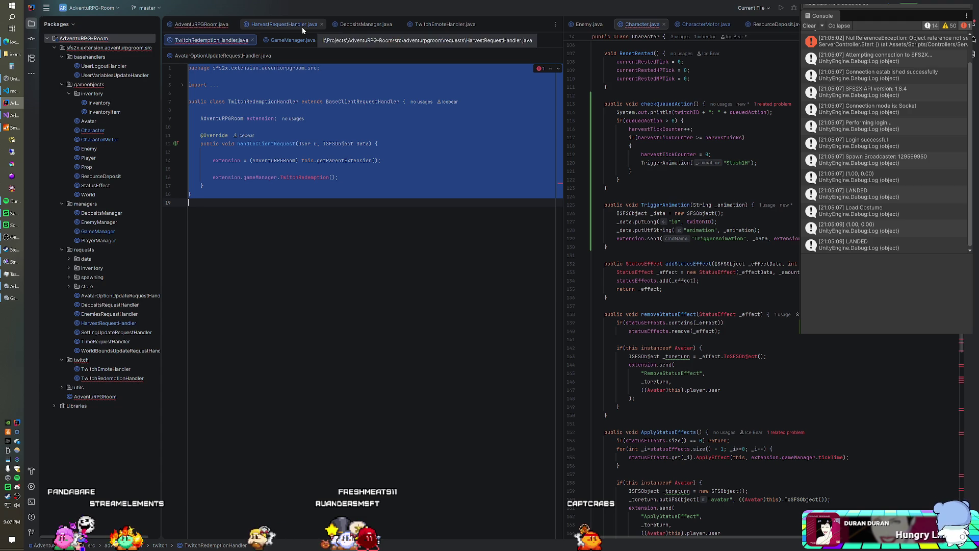
left_click(302, 28)
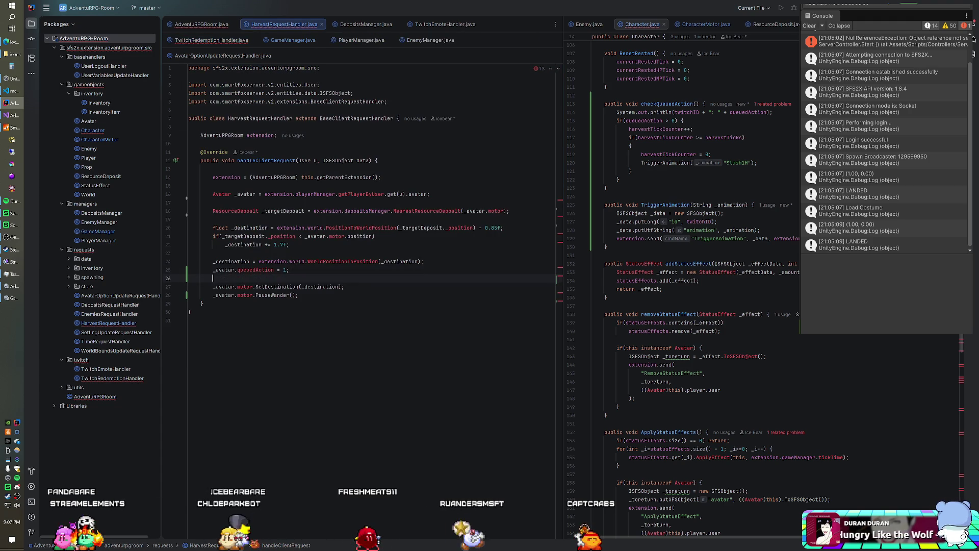
type("_avatar.har")
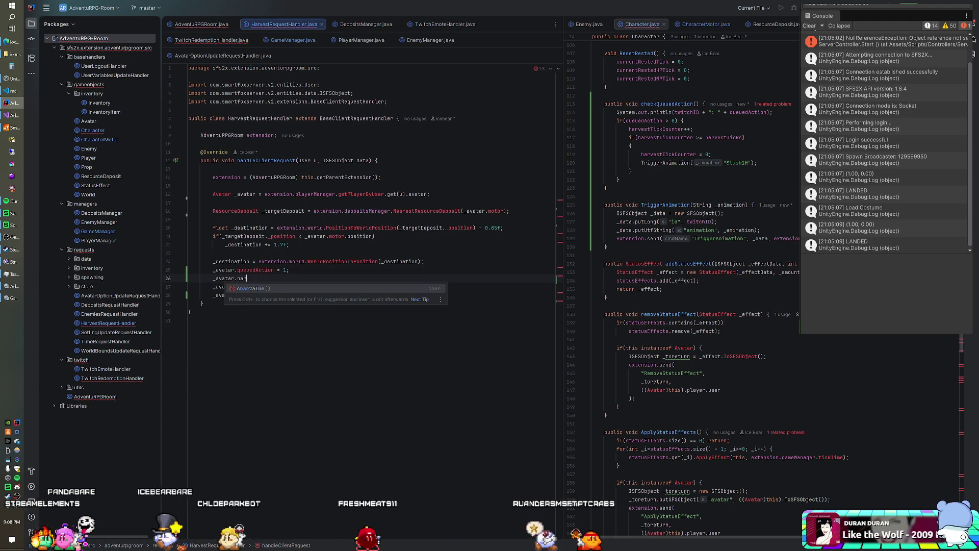
key("BackSpace")
key("BackSpace")
key("BackSpace")
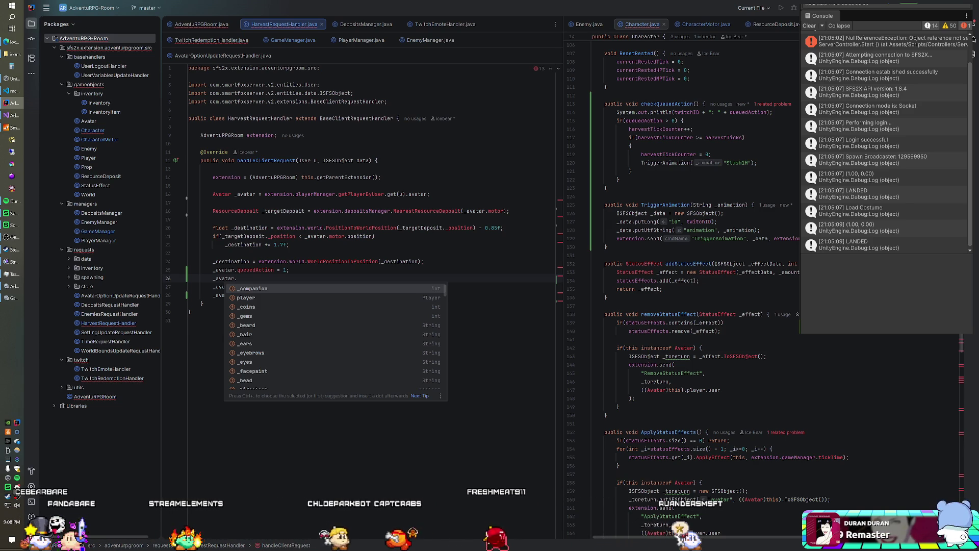
key("Escape")
key("shift+Up")
key("BackSpace")
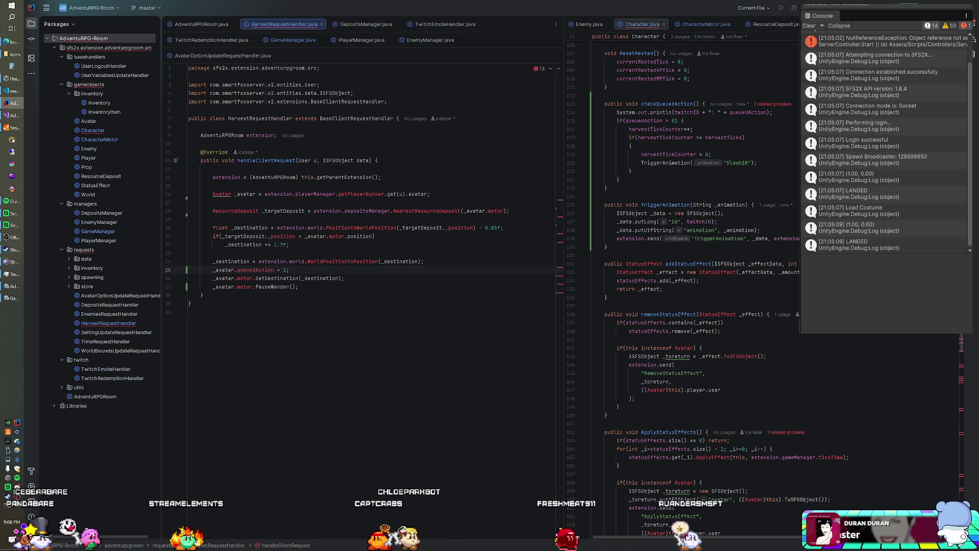
Replace '.queuedAction = 1;' on line 25 with '.queueAction(1);'
key("ctrl+shift+Left")
key("ctrl+shift+Left")
key("ctrl+shift+Left")
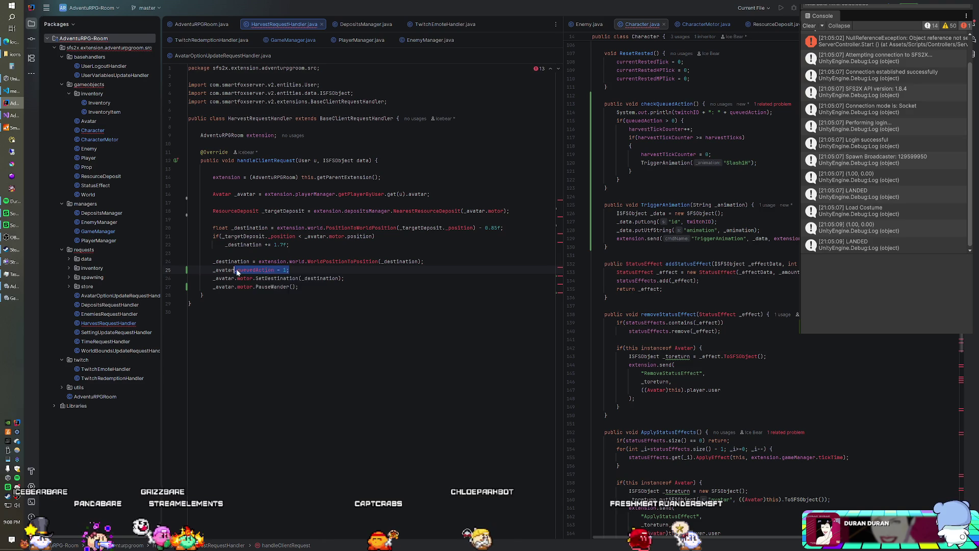
type(".QueueAction")
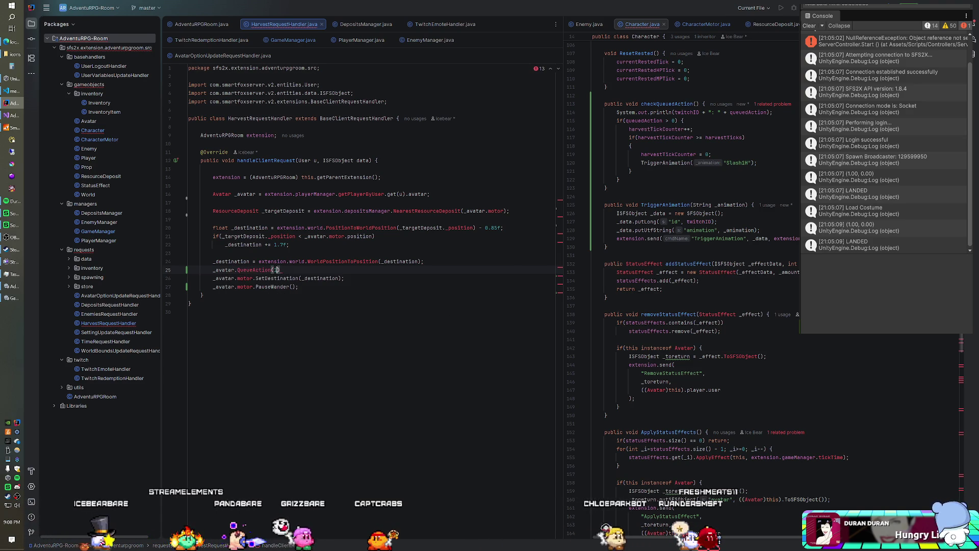
type("(1);")
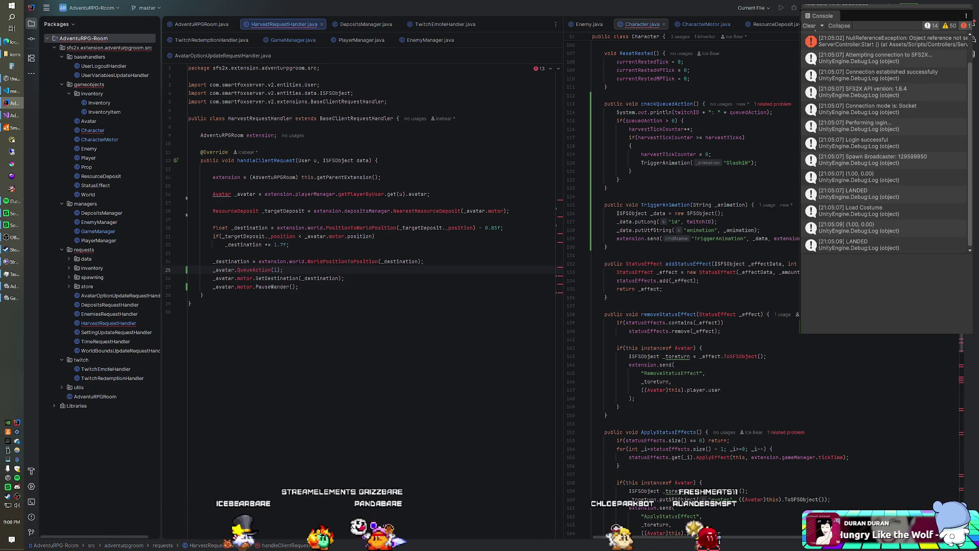
key("ctrl+space")
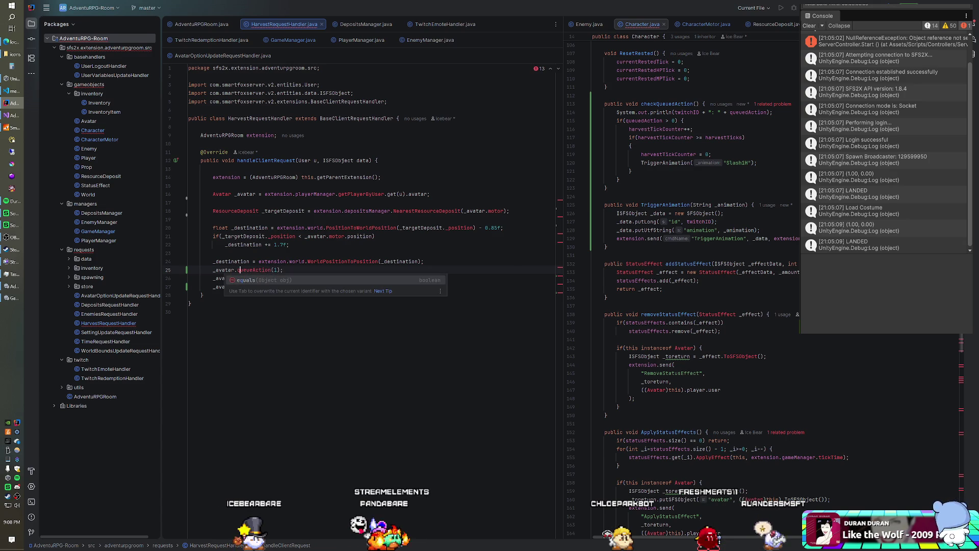
left_click(606, 246)
scroll(684, 281, "up", 2)
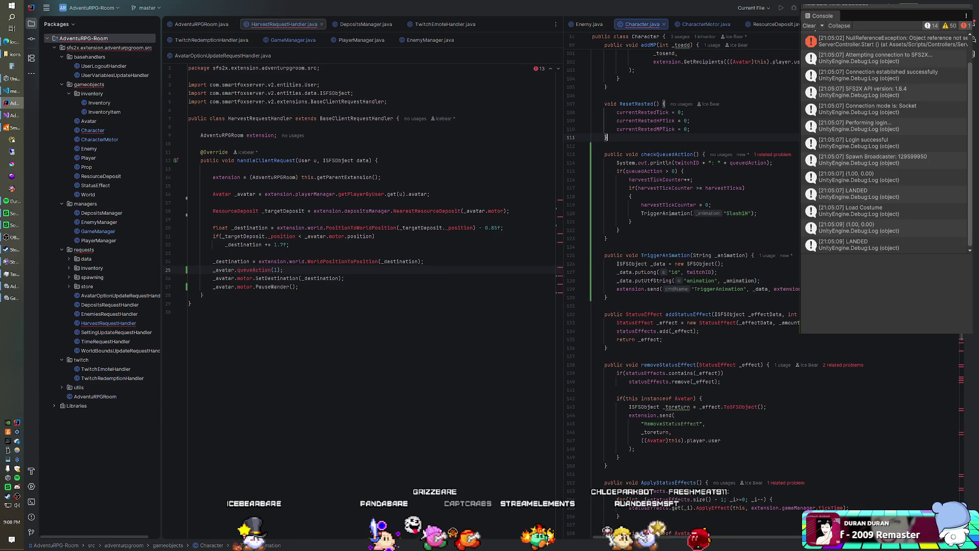
In Character.java, add a public void queueAction(int _action) method with a switch on _action
key("Return")
key("Return")
type("public ")
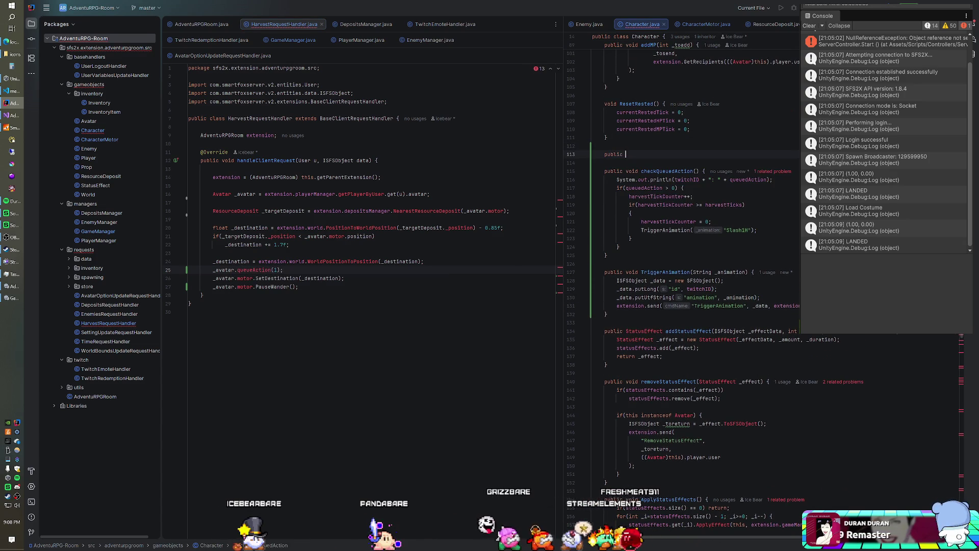
type("void queueAction(int _action) {")
key("Return")
type("switch(")
type("_act")
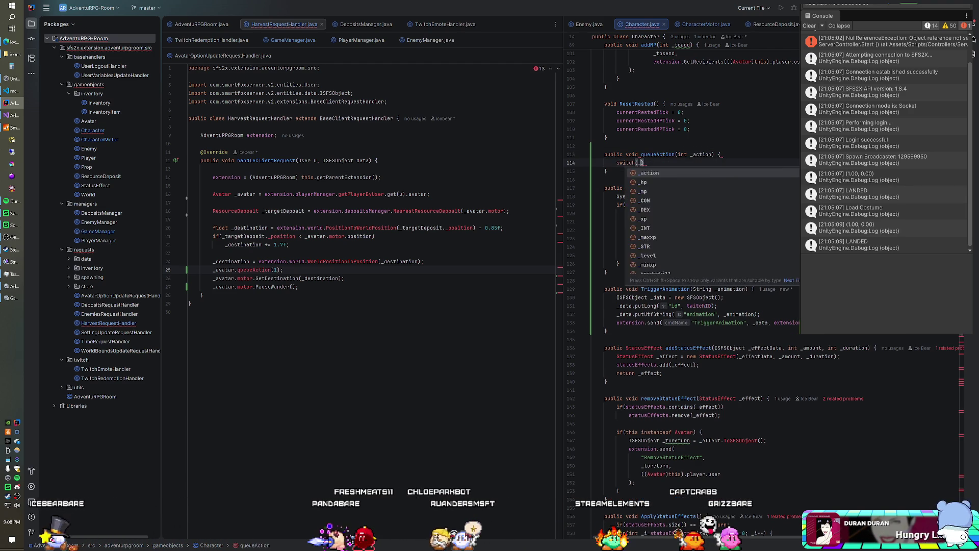
key("Return")
type(") {")
key("Return")
Add case 1 setting harvestTickCounter = 1 with break, then queuedAction = _action after the switch
type("case")
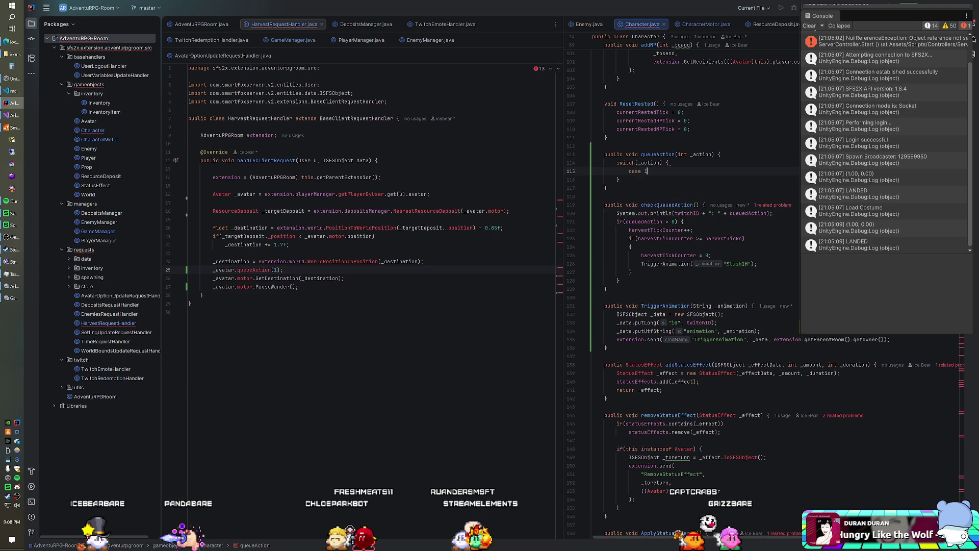
key("Return")
key("Return")
type("brak;")
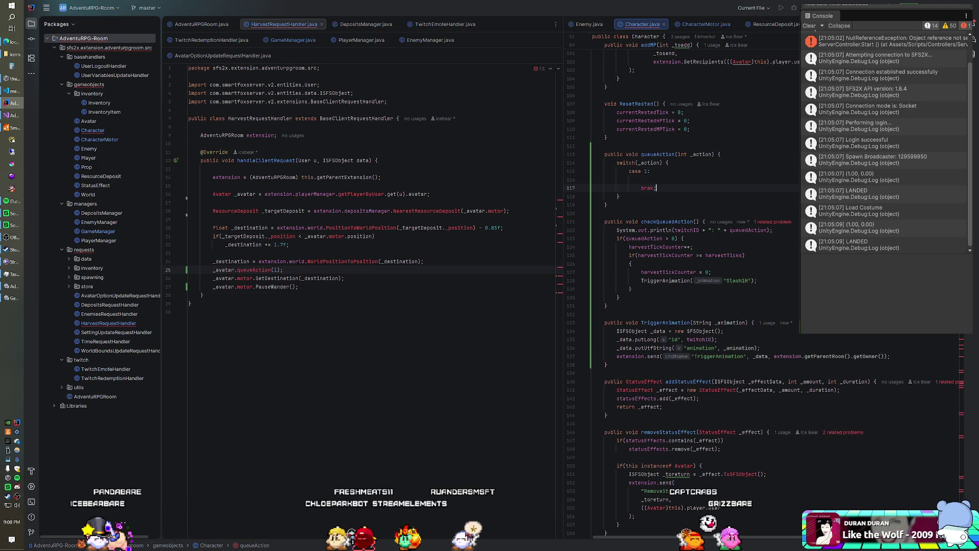
type("ak")
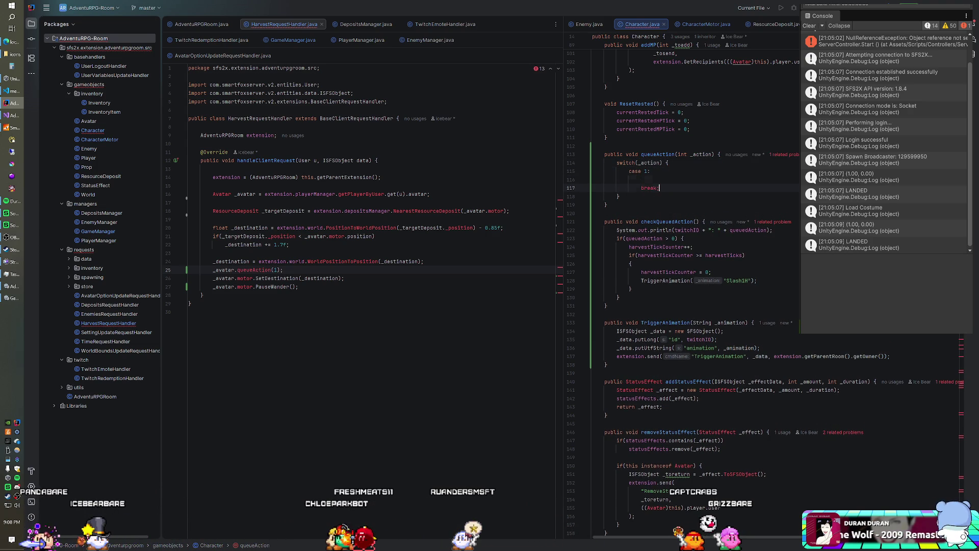
type("harv")
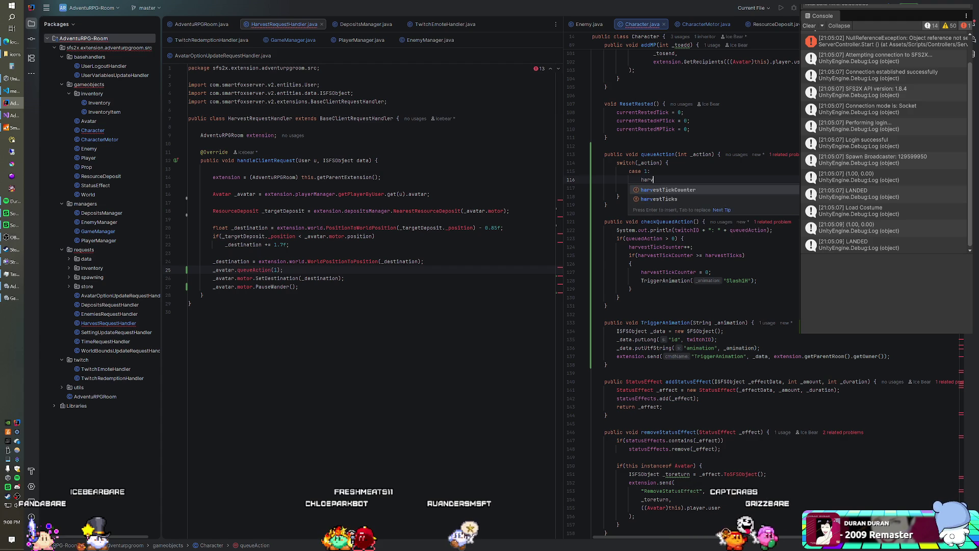
key("Return")
key("BackSpace")
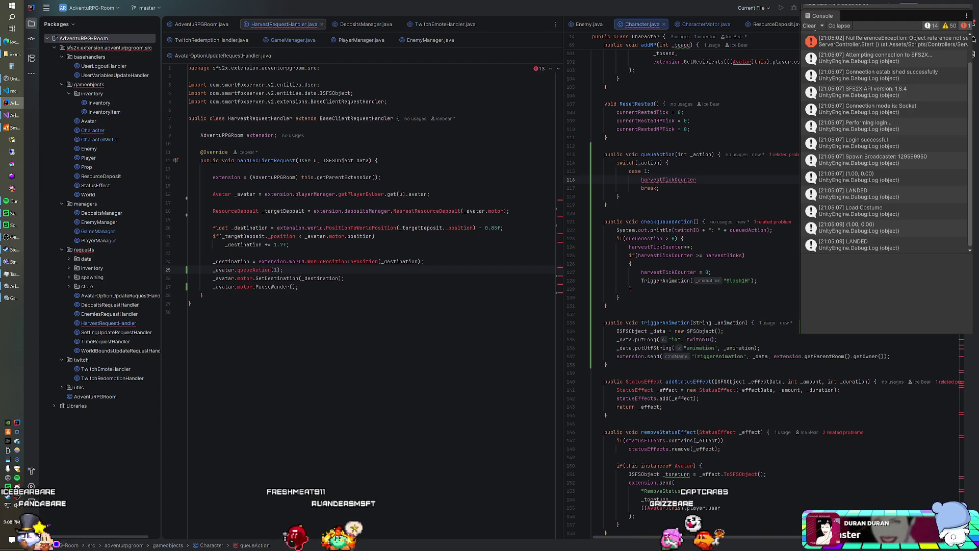
key("Down")
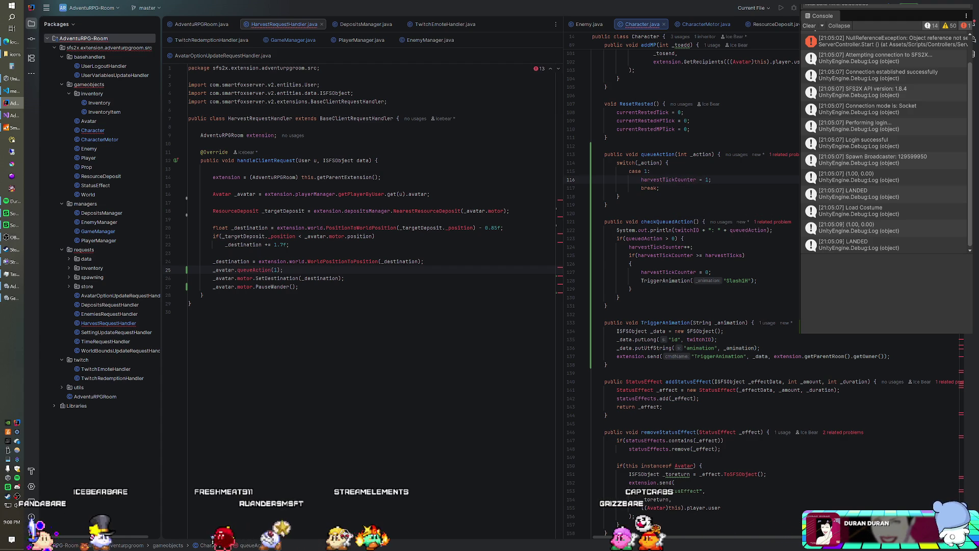
key("Down")
key("Return")
type("queuedAction")
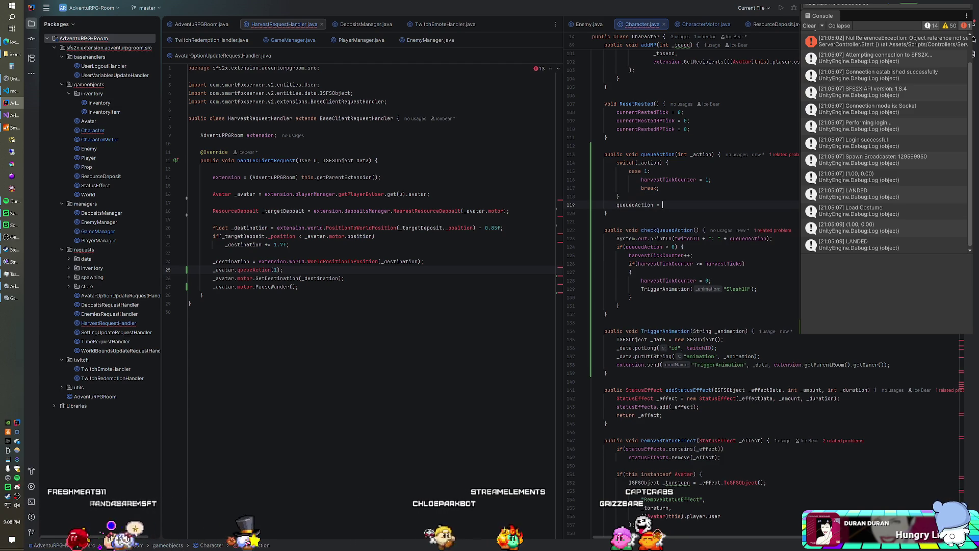
type(" = _action;")
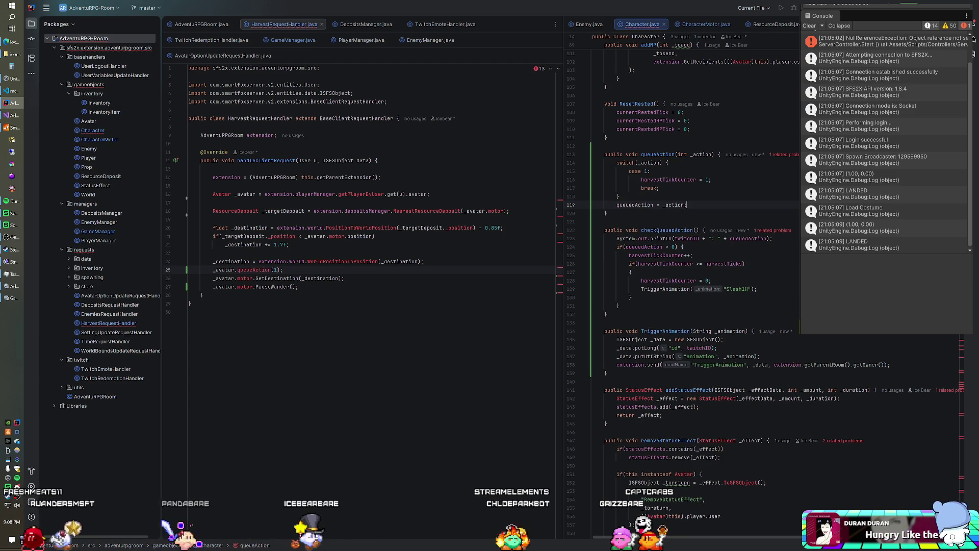
right_click(103, 42)
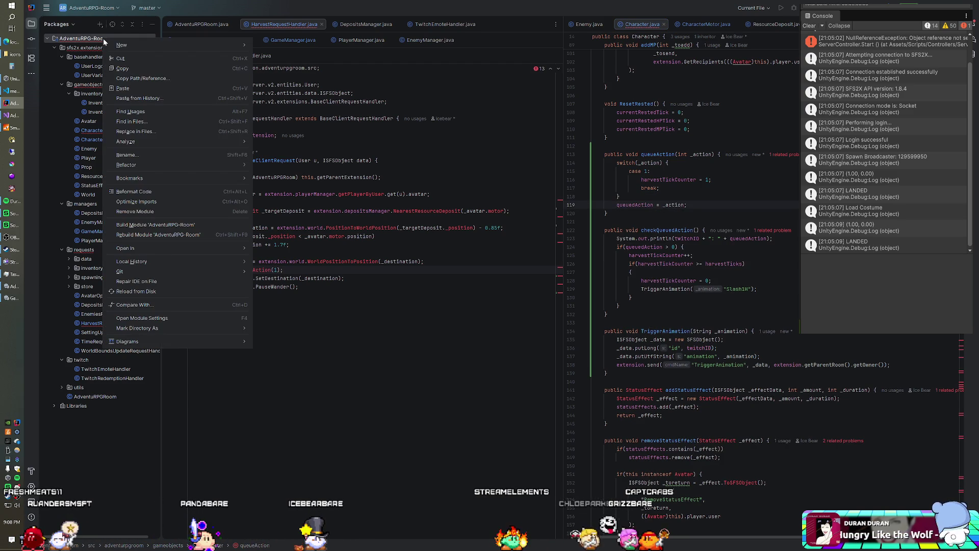
Rebuild AdventuRPG-Room, restart the SmartFoxServer 2X server, and press Play in Unity
left_click(167, 234)
left_click(15, 127)
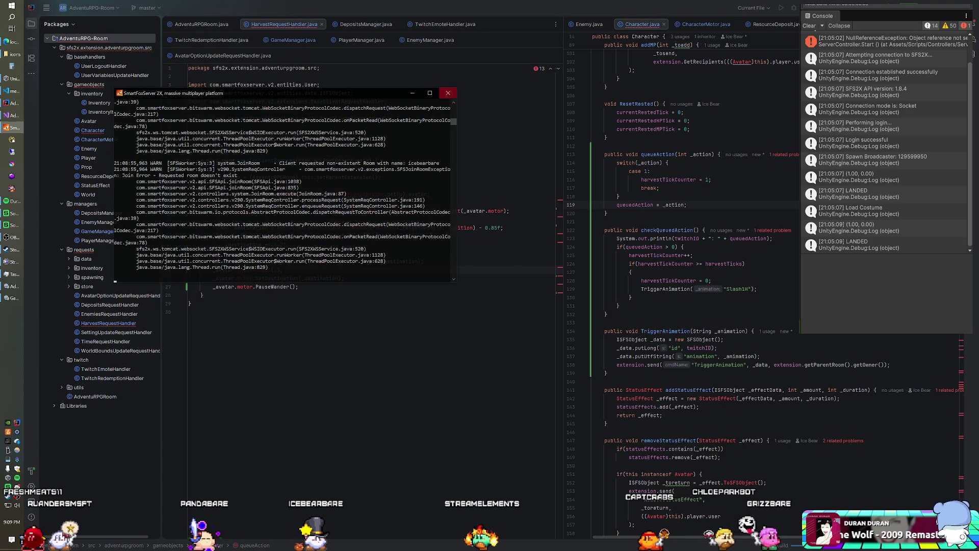
left_click(466, 96)
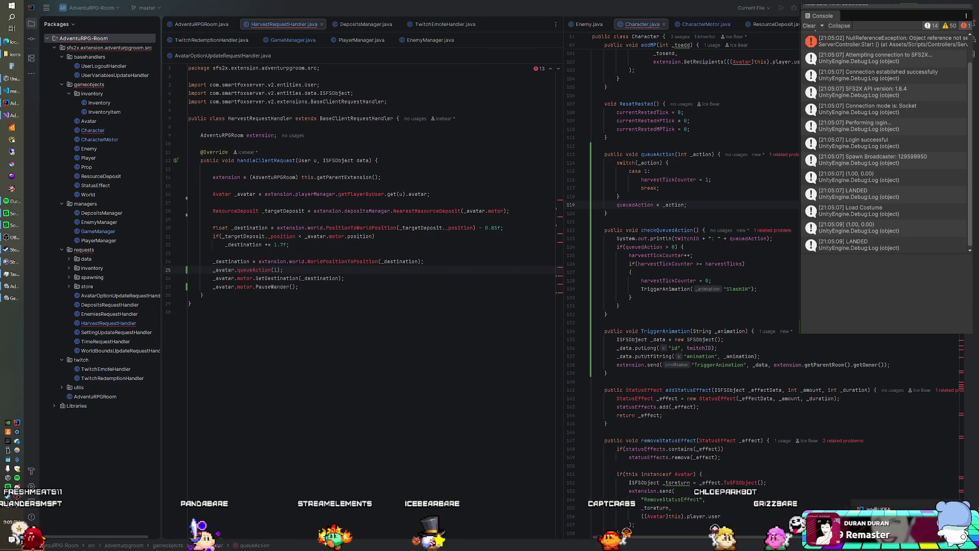
left_click(12, 127)
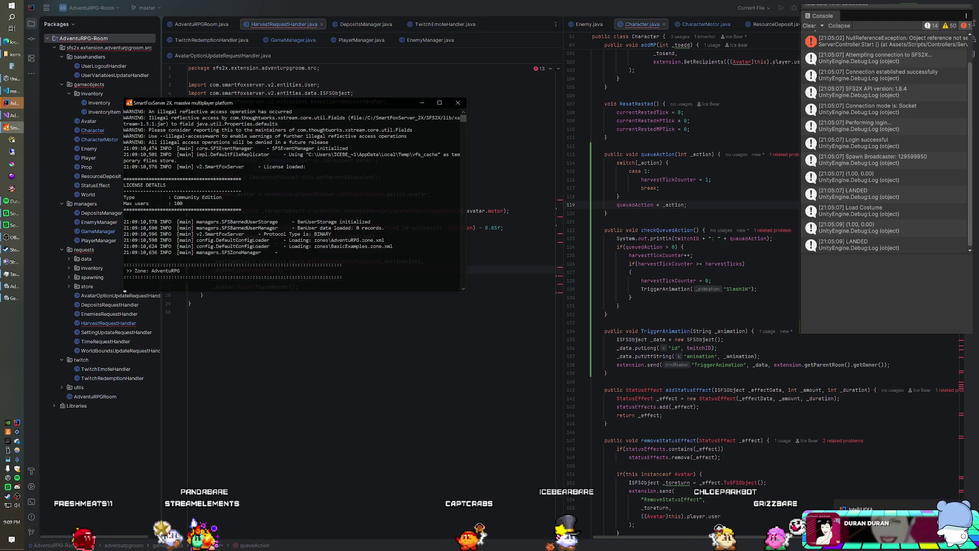
left_click(12, 298)
left_click(486, 27)
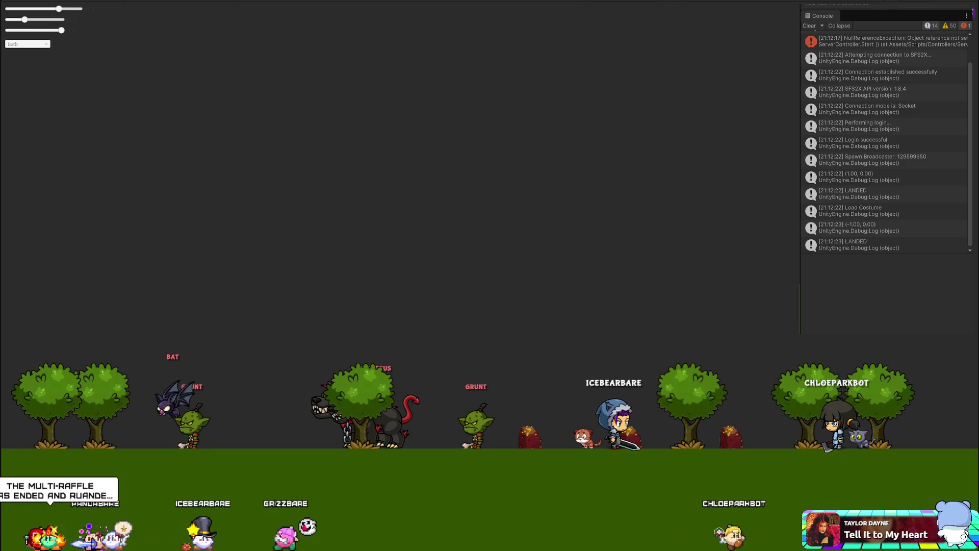
Play-test the game, then leave the full-screen game view for the editor
key("alt+Tab")
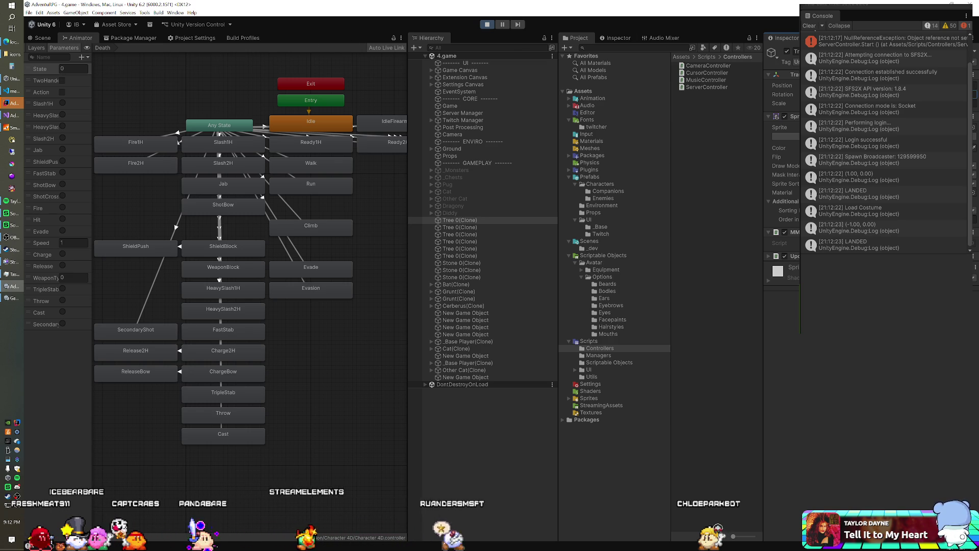
In the Scene view, rotate the tree back and forth until upright, then deselect it
left_click(43, 39)
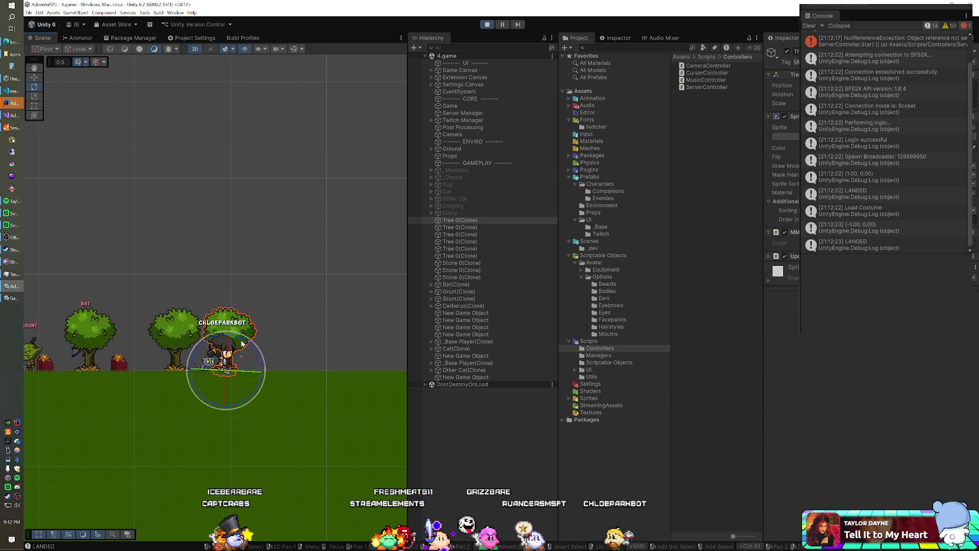
mouse_move(249, 341)
left_mouse_down()
mouse_move(208, 323)
mouse_move(246, 347)
left_mouse_up()
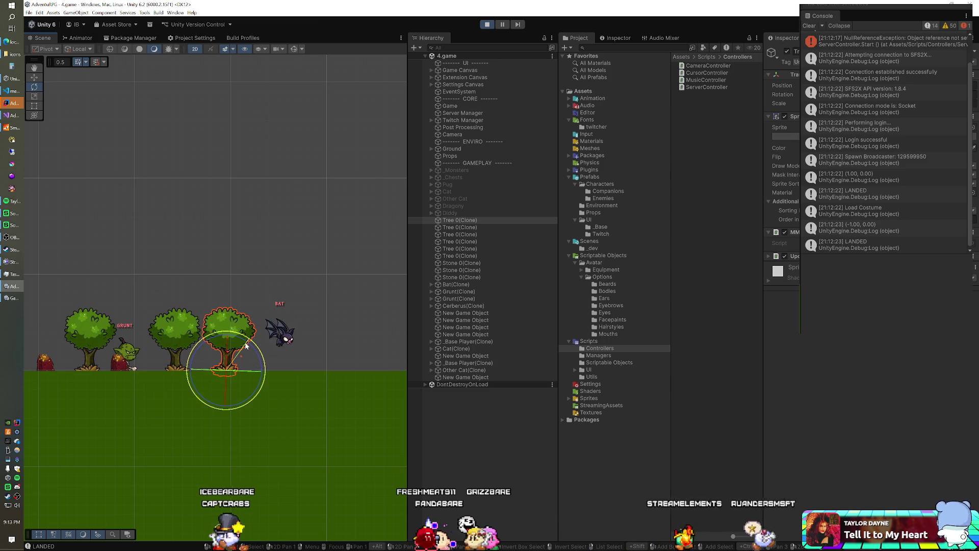
mouse_move(246, 347)
left_mouse_down()
mouse_move(241, 323)
mouse_move(261, 329)
mouse_move(258, 310)
mouse_move(271, 296)
mouse_move(284, 318)
mouse_move(266, 298)
mouse_move(274, 310)
left_mouse_up()
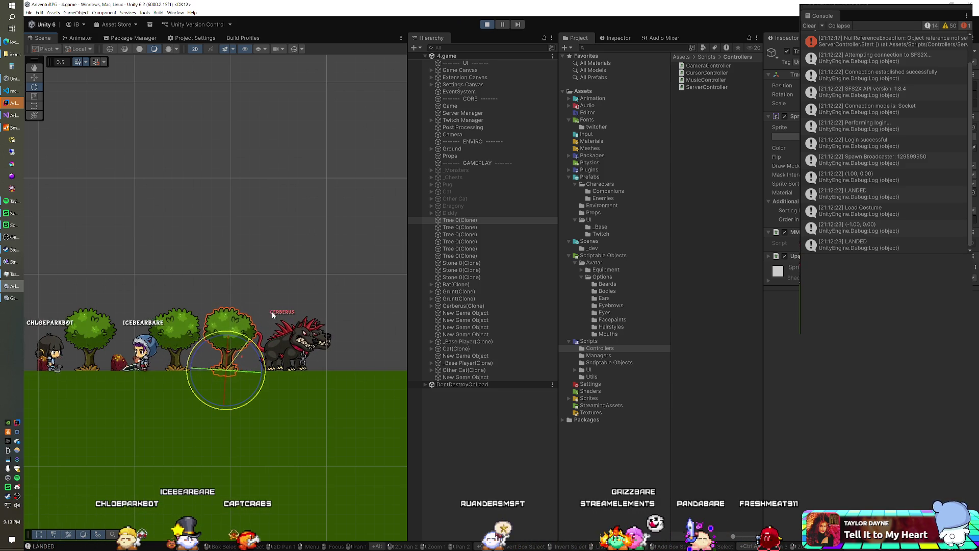
left_click_drag(270, 315, 260, 316)
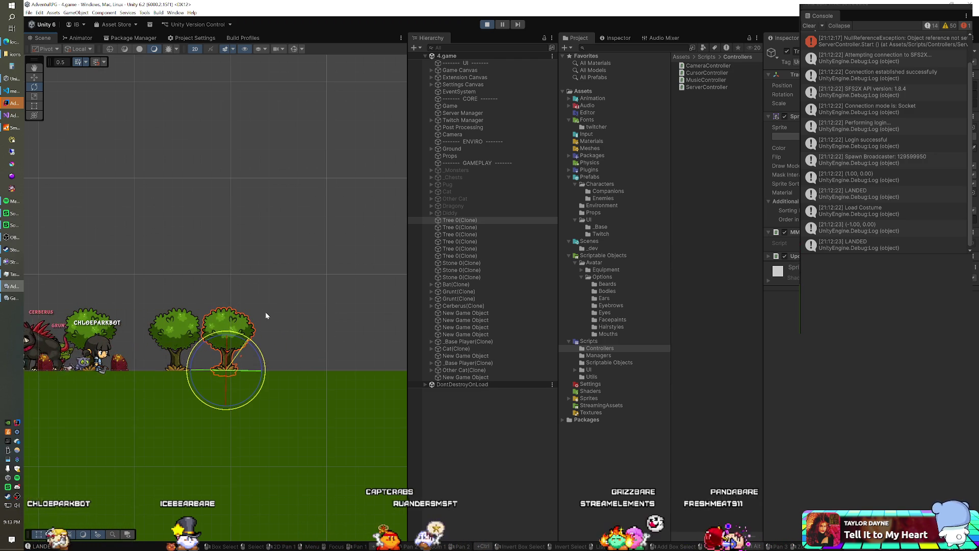
left_click(243, 281)
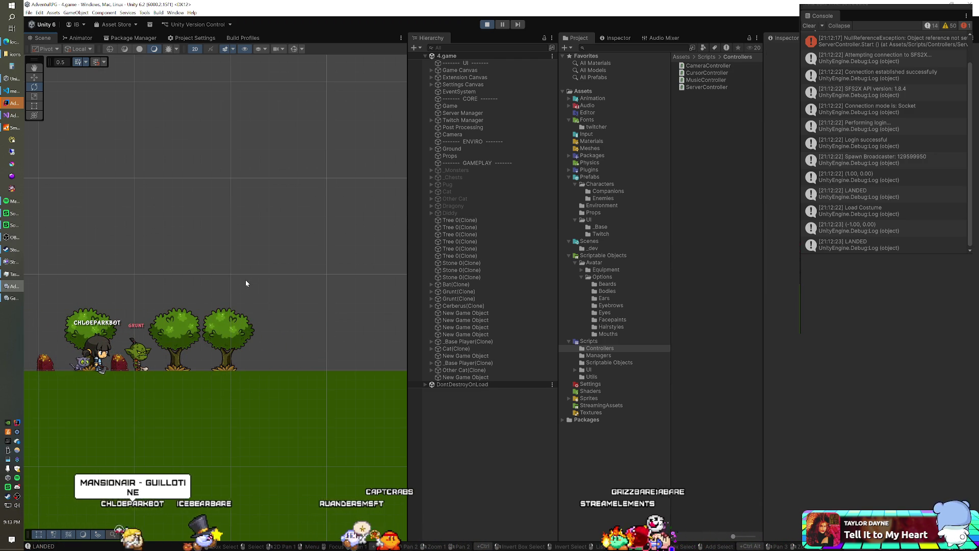
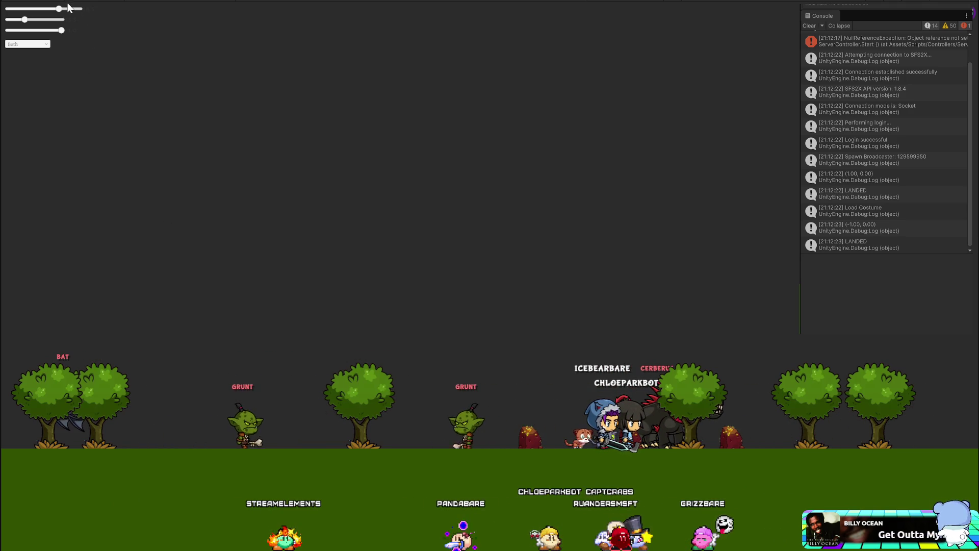
Zoom the Game view camera in on the characters, then far out to show the whole battlefield
left_click_drag(67, 9, 96, 6)
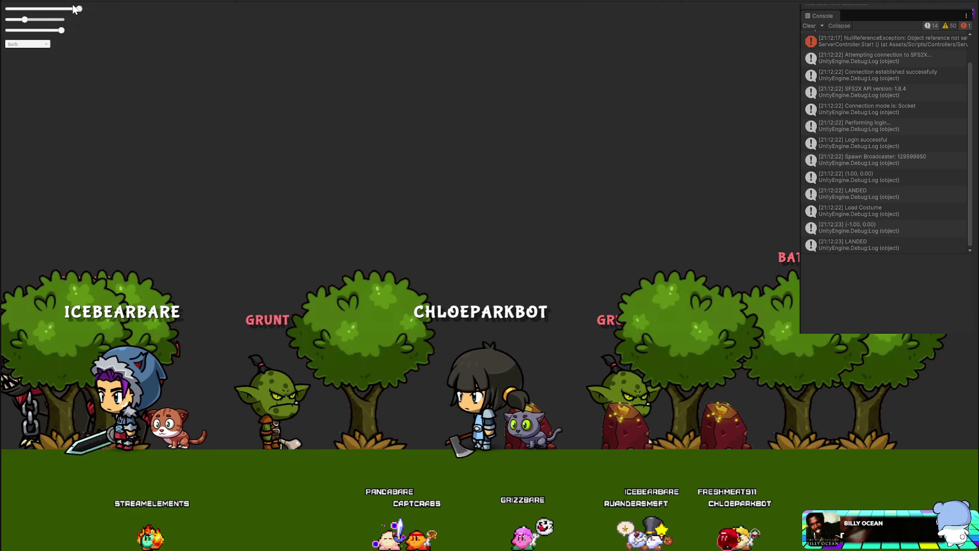
mouse_move(79, 9)
left_mouse_down()
mouse_move(24, 8)
mouse_move(143, 9)
left_mouse_up()
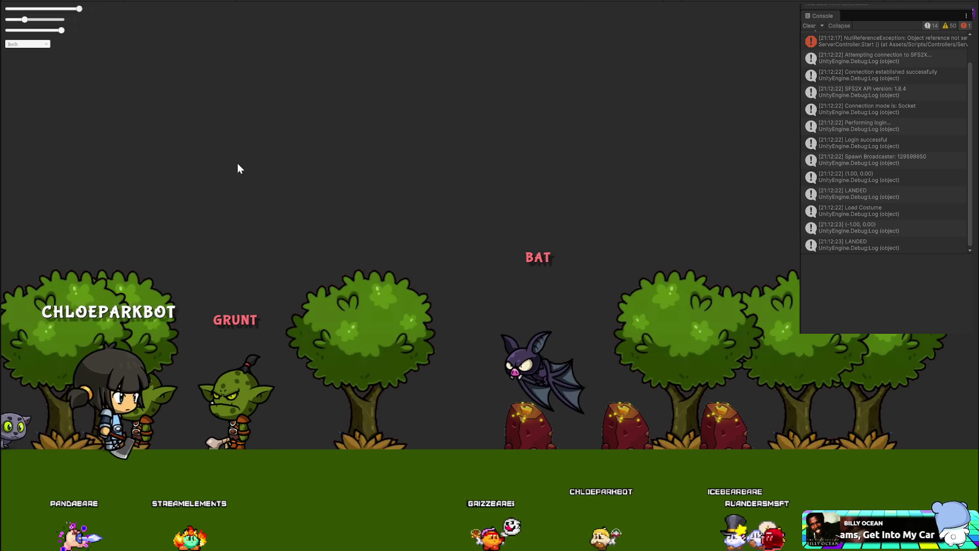
left_click_drag(79, 9, 20, 18)
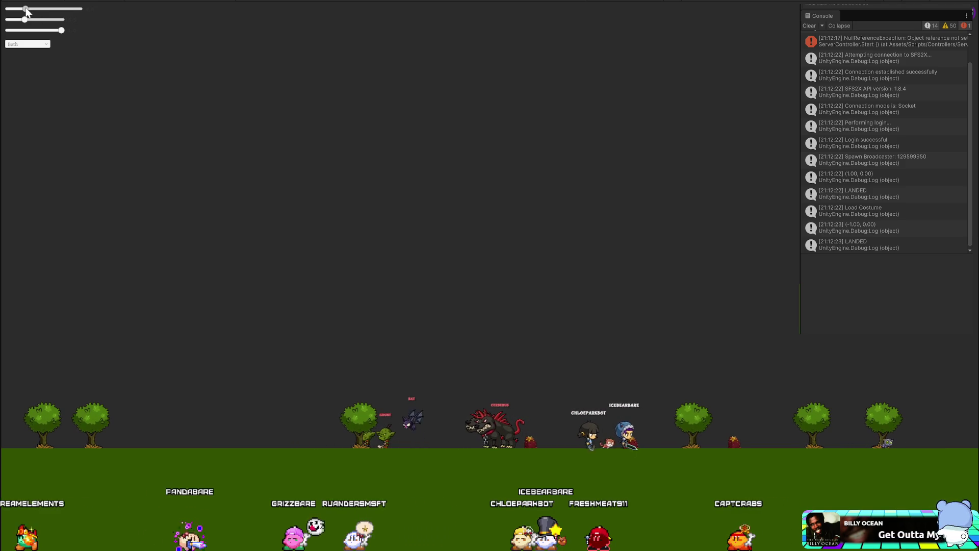
left_click_drag(25, 9, 28, 10)
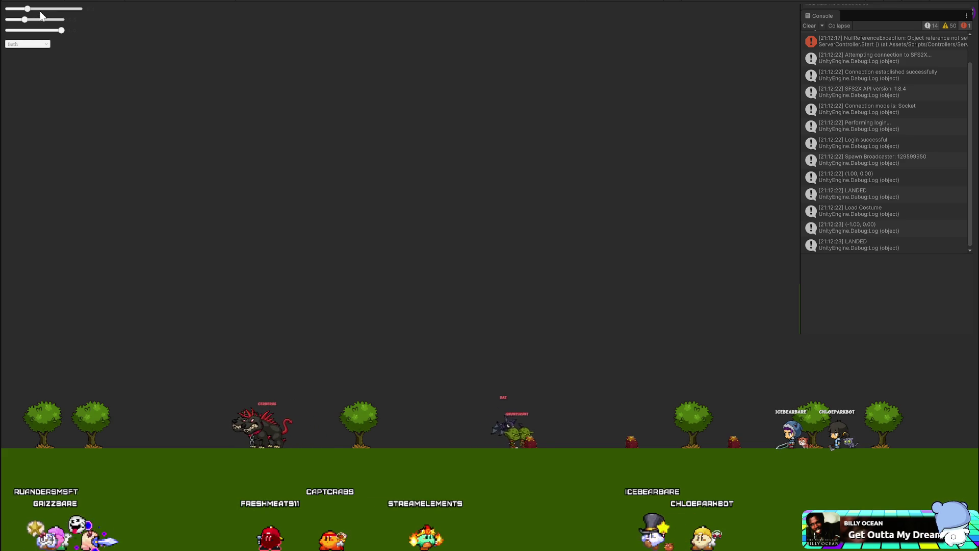
Zoom the game camera in for a close-up, then back out to a slightly closer view
left_click_drag(46, 10, 71, 9)
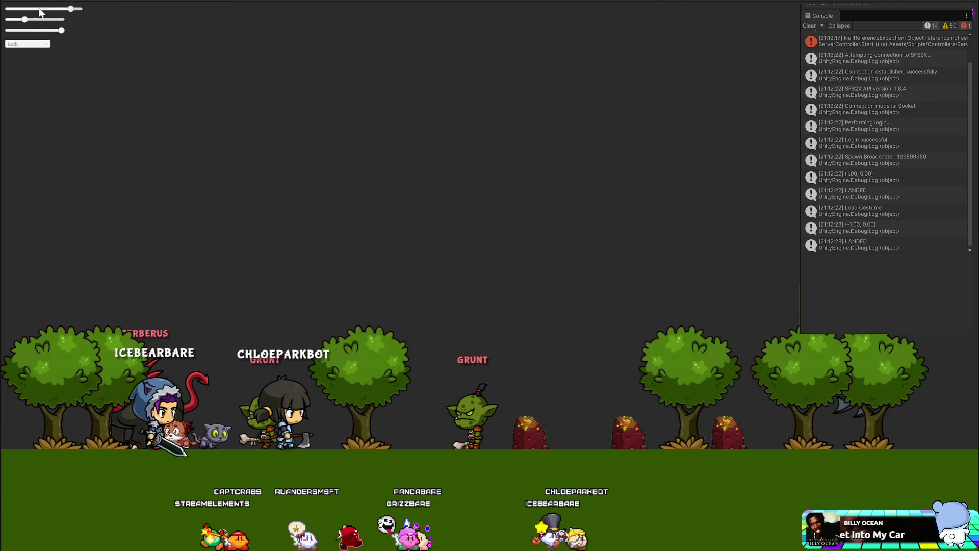
left_click(40, 9)
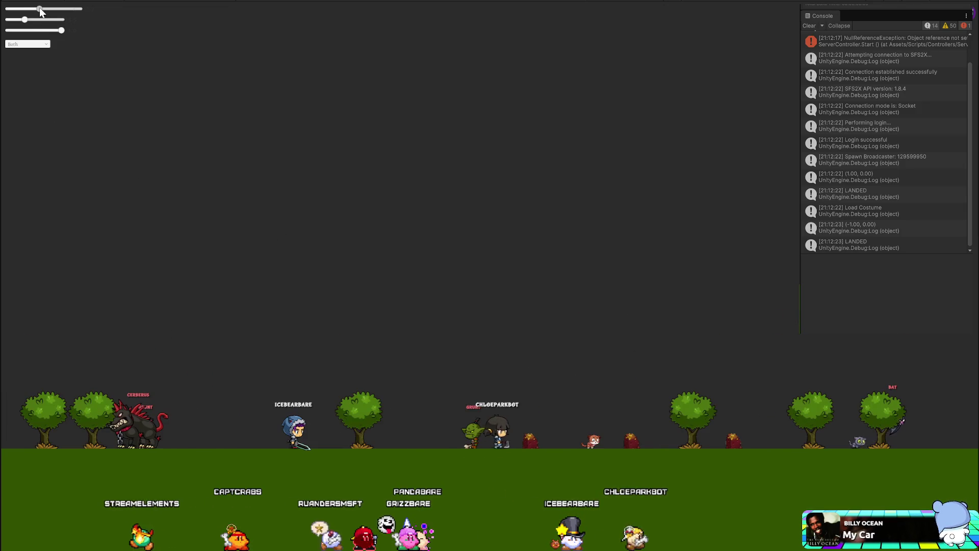
left_click_drag(43, 10, 59, 11)
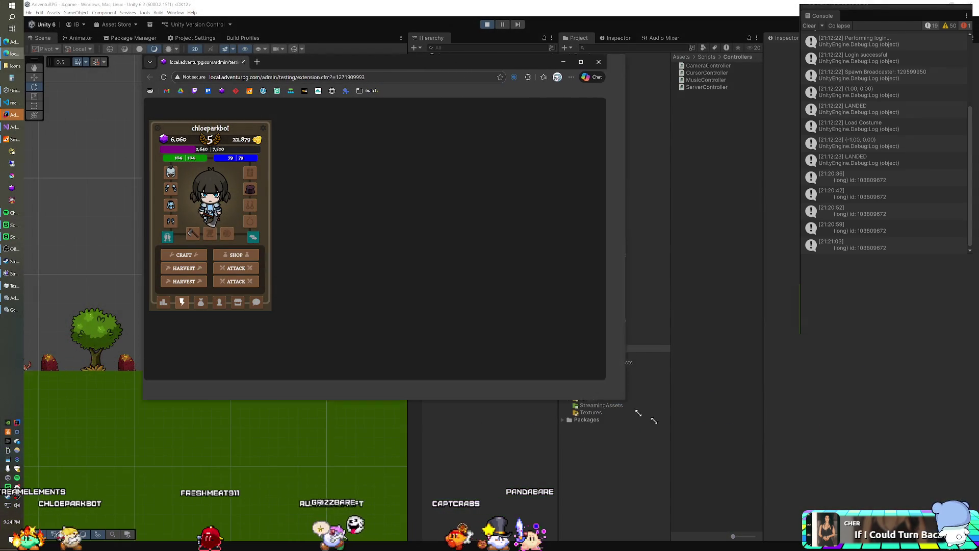
Enlarge the Edge window, zoom the page to 150% and show the character's stats tab
left_click_drag(654, 420, 658, 419)
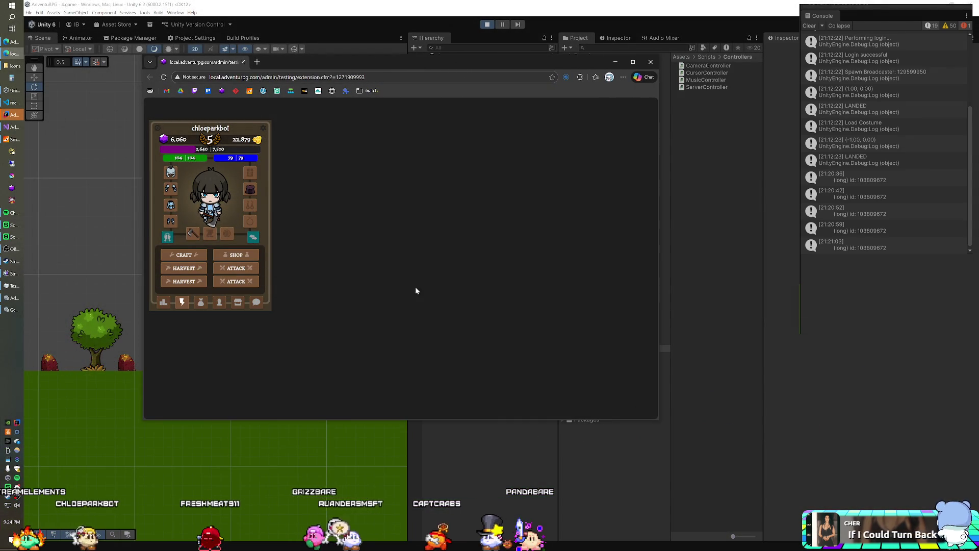
key("ctrl+plus")
key("ctrl+plus")
key("ctrl+plus")
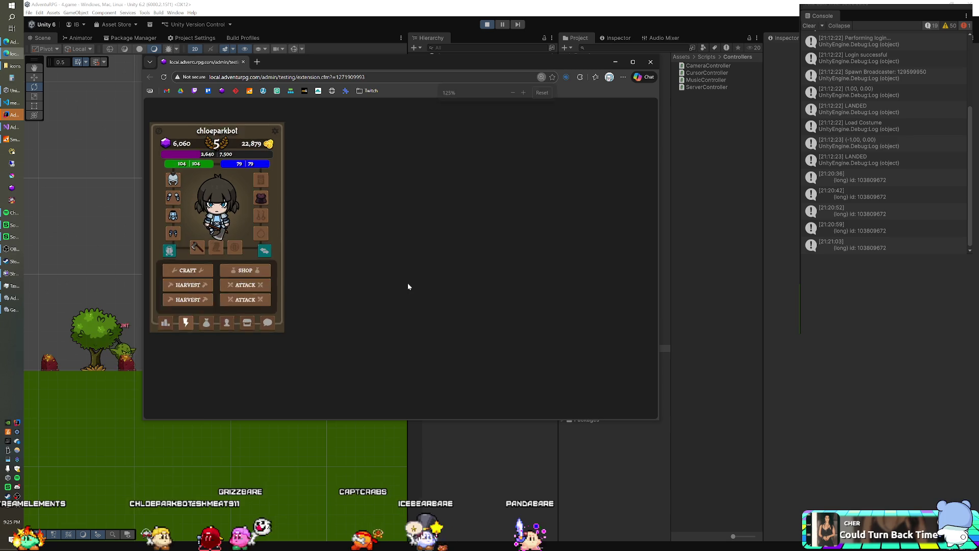
mouse_move(658, 419)
left_mouse_down()
mouse_move(682, 431)
mouse_move(697, 458)
left_mouse_up()
left_click(173, 405)
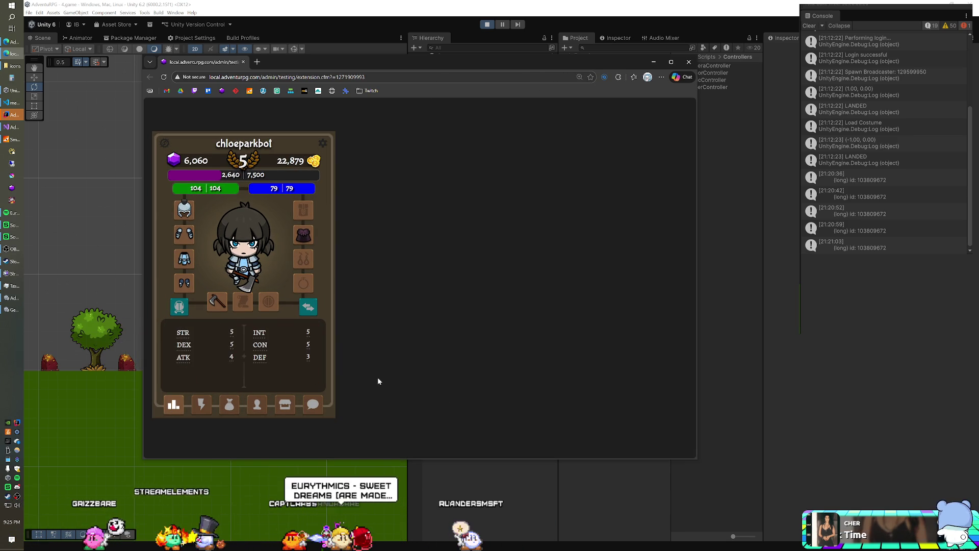
Open and close a stray new tab, then move the Admin Dashboard into the main browser window
left_click(256, 62)
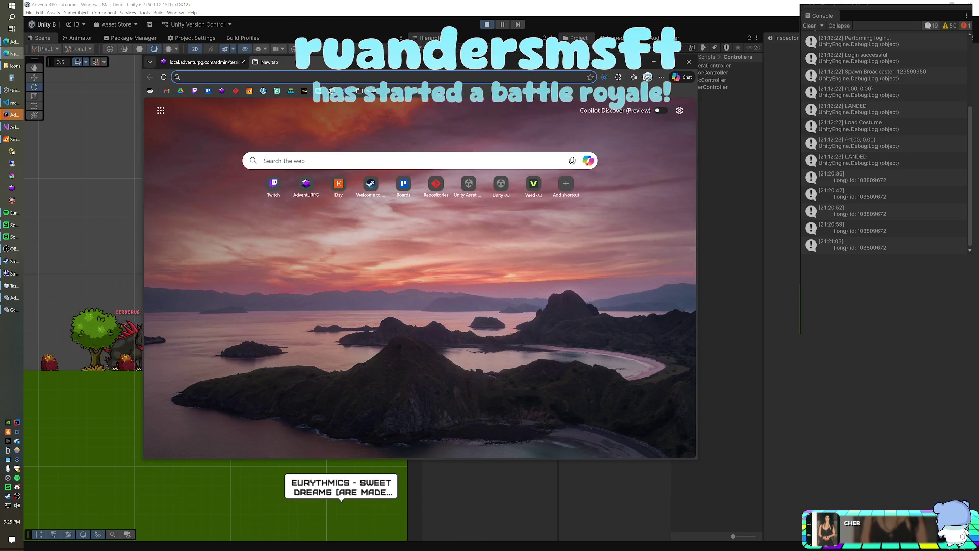
key("ctrl+w")
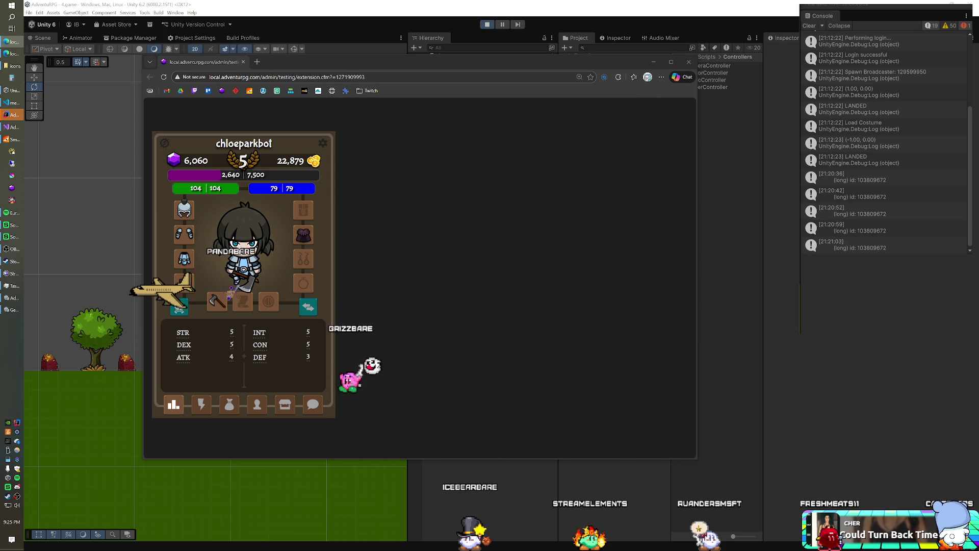
left_click_drag(459, 105, 333, 60)
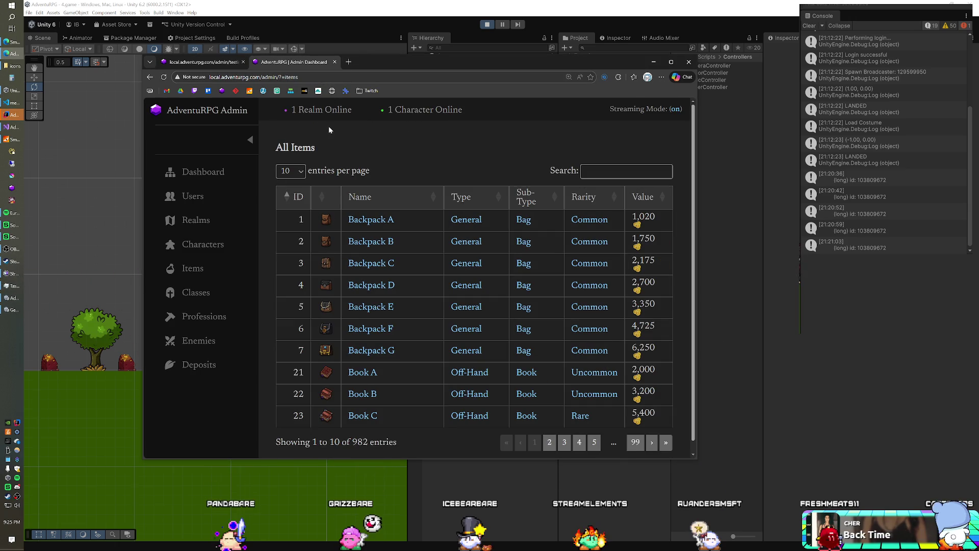
Reset zoom to 100%, check the Woodman Axe details, then return to All Items and start a search
key("ctrl+0")
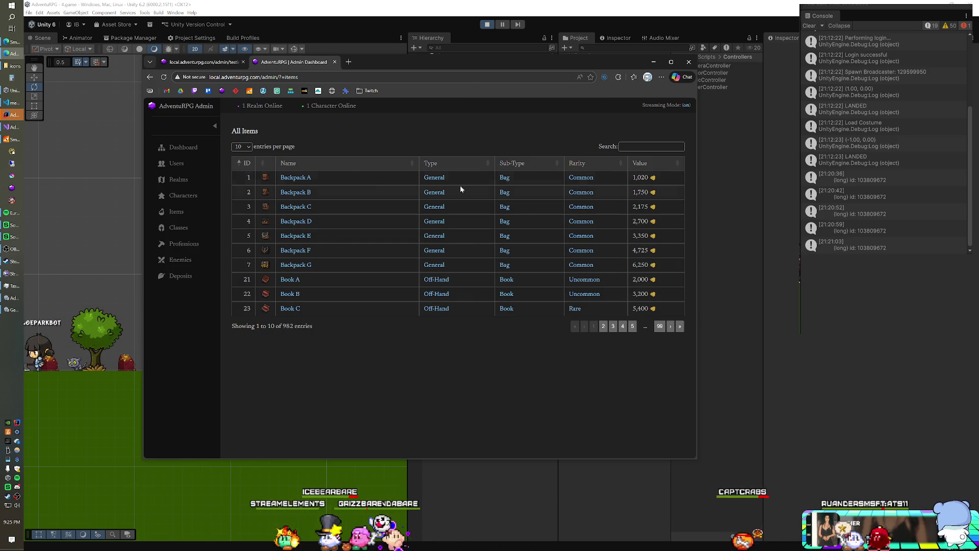
left_click(202, 61)
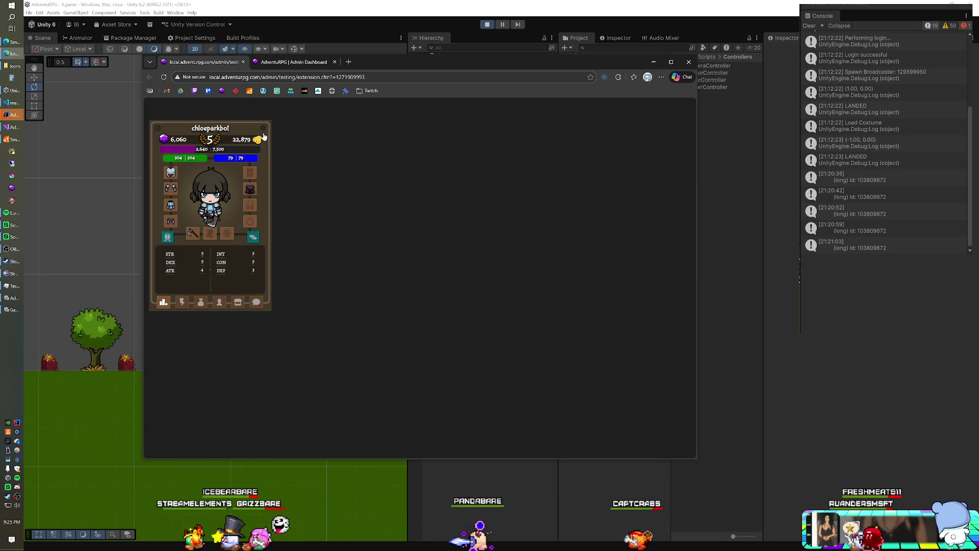
left_click(192, 234)
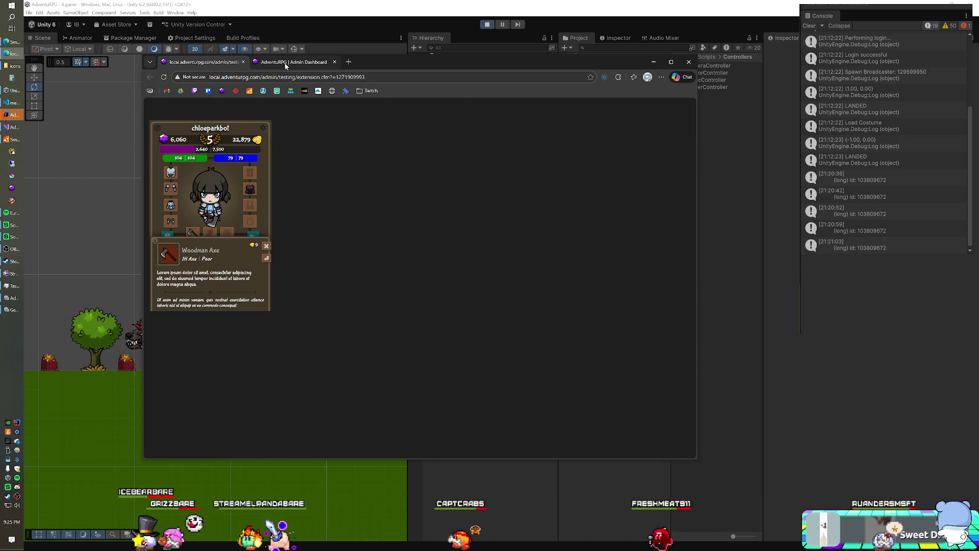
left_click(285, 63)
left_click(637, 147)
Search the items for 'woodm', open the Woodman Axe editor at ATK, then close it unchanged
type("wood")
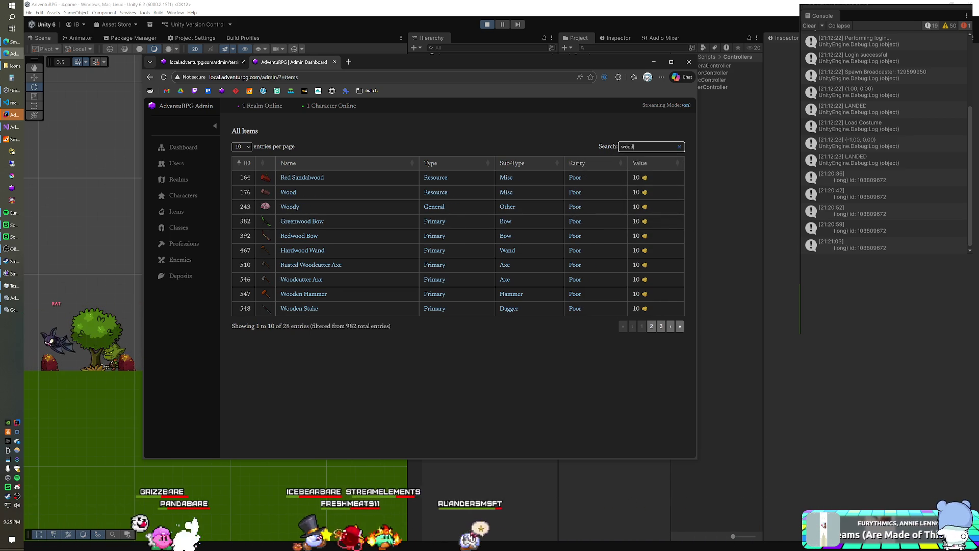
type("m")
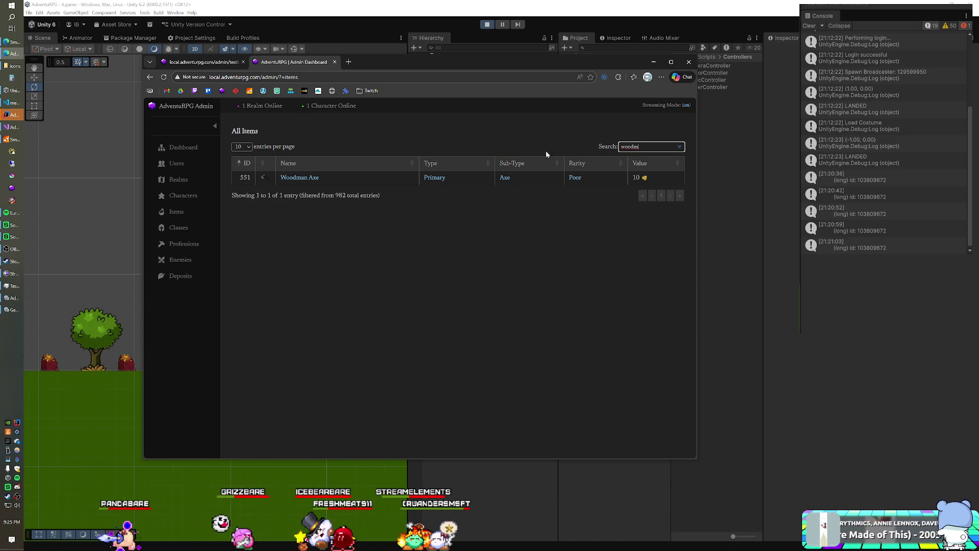
left_click(305, 178)
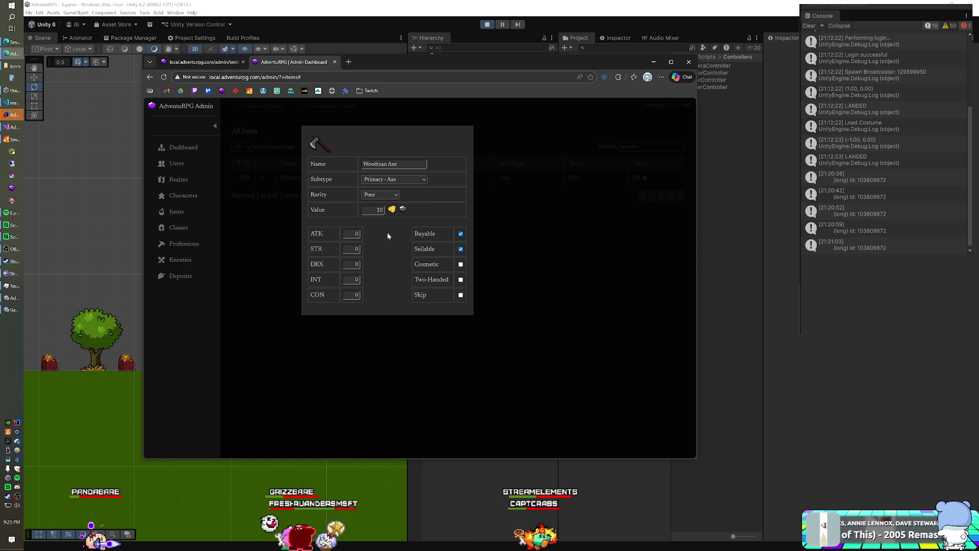
key("Tab")
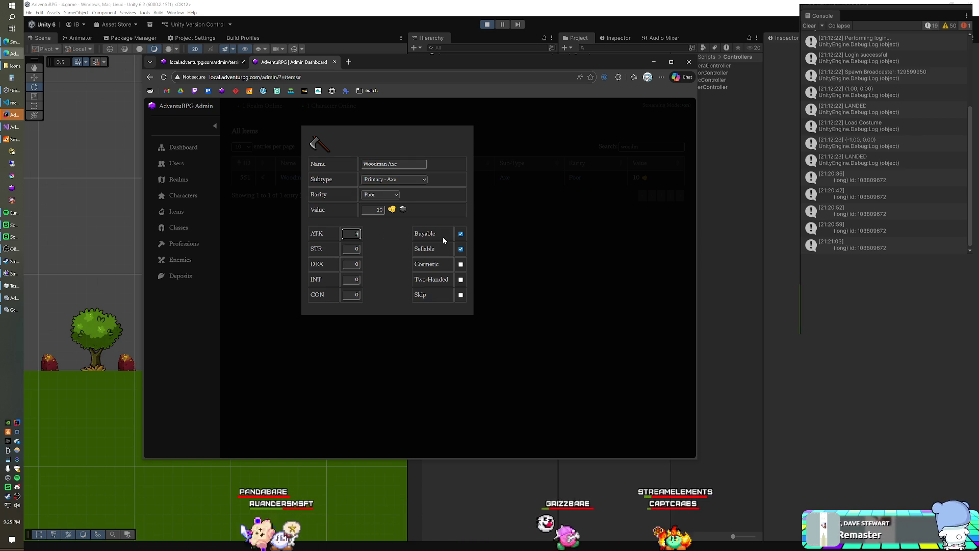
left_click(547, 247)
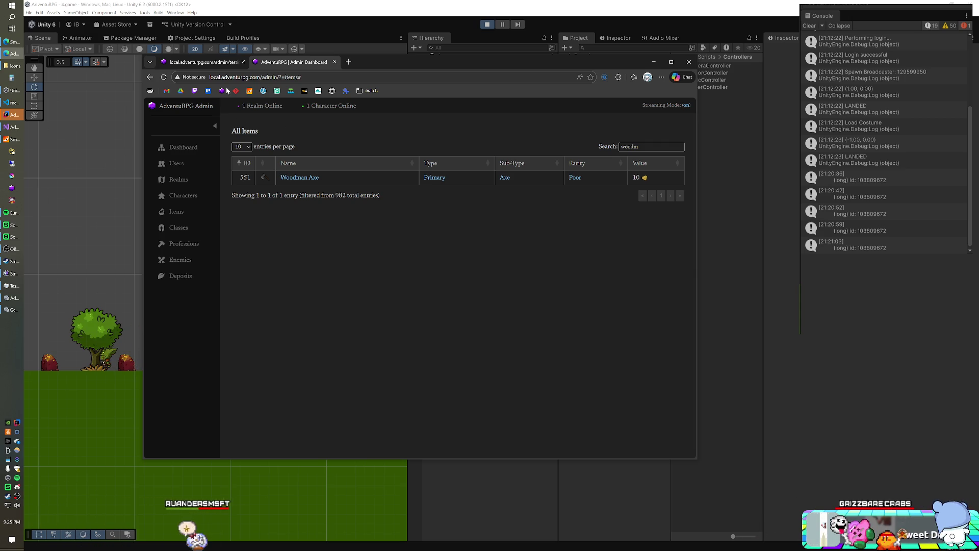
Shut down and relaunch the SmartFoxServer 2X server, then start the game in Play mode
left_click(26, 133)
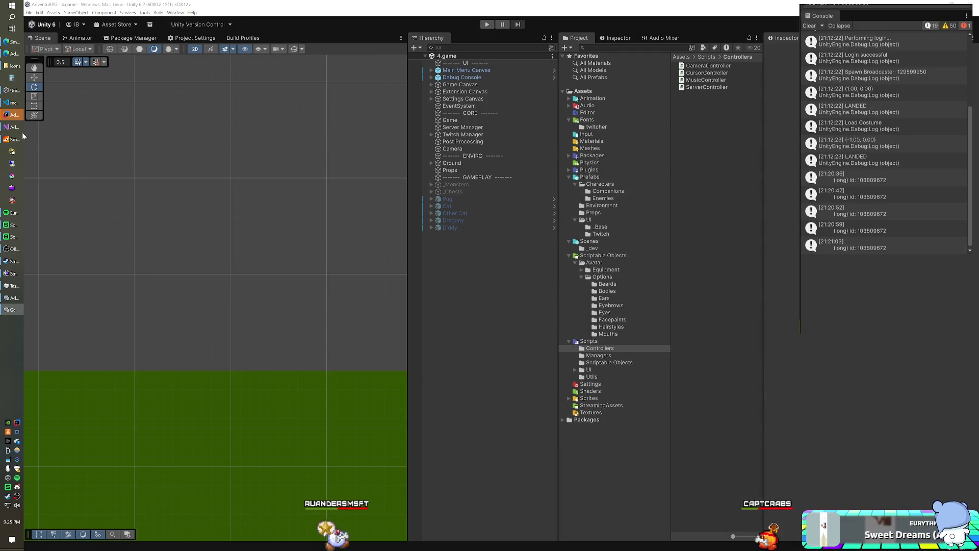
left_click(12, 140)
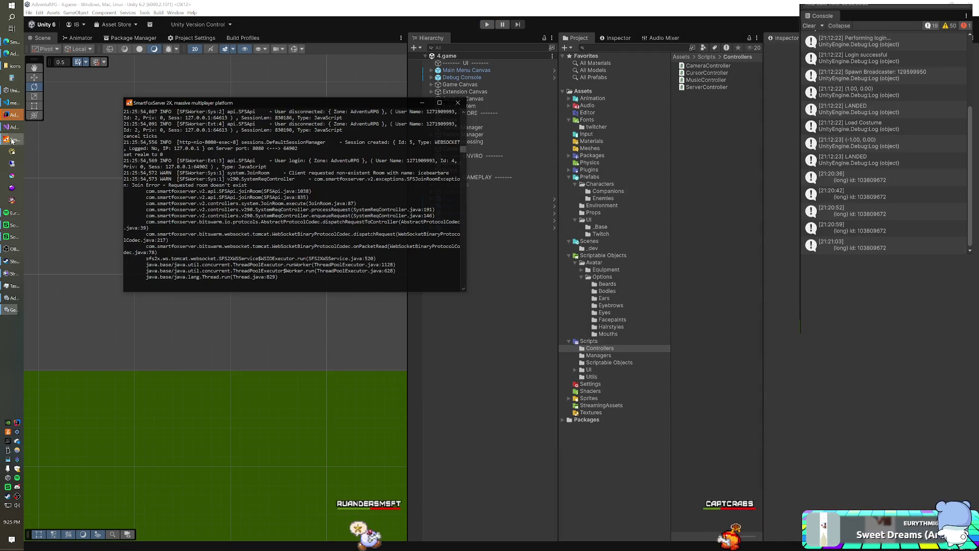
left_click(455, 105)
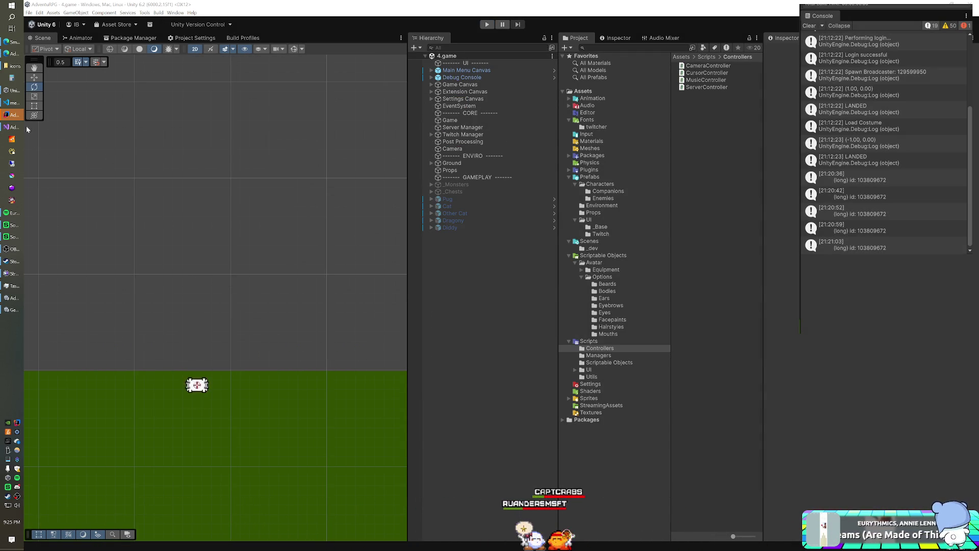
left_click(12, 138)
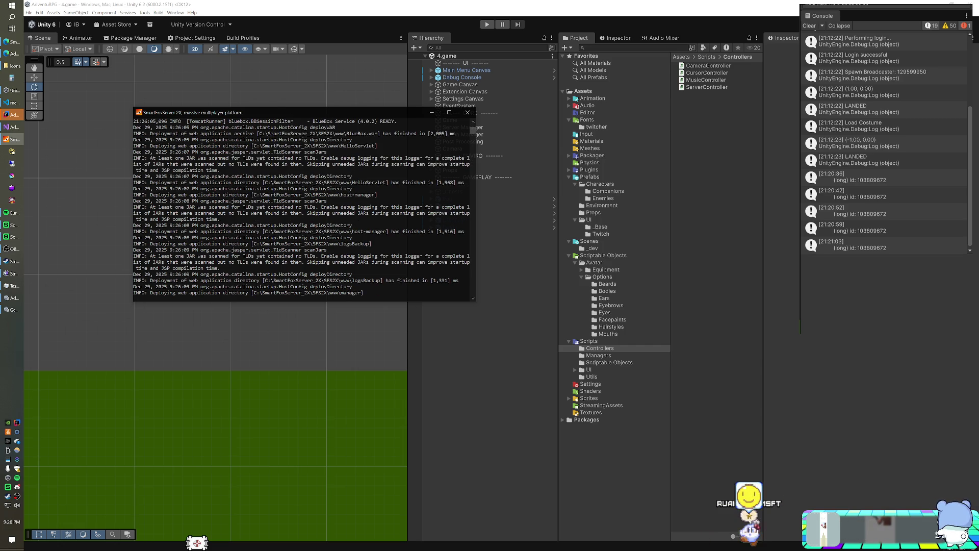
key("alt+Tab")
key("ctrl+p")
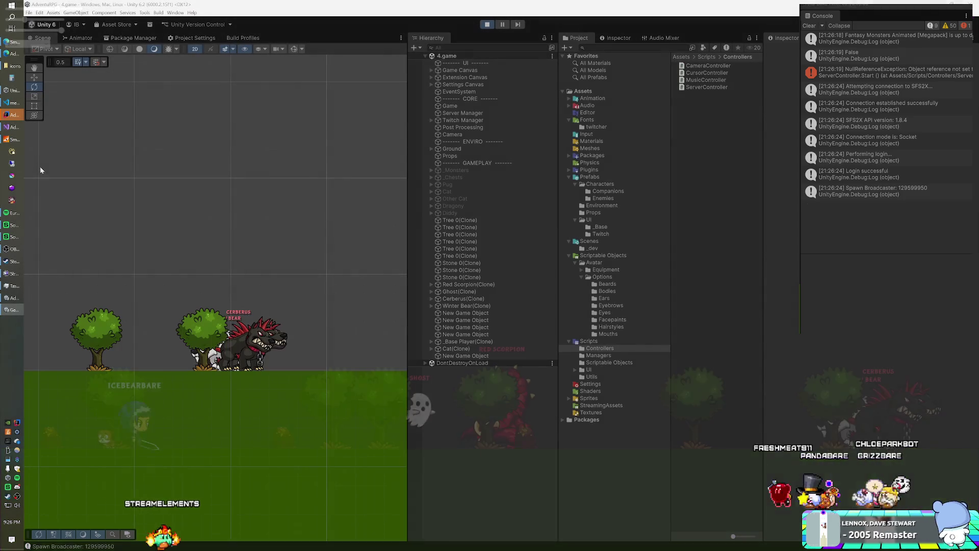
Bring the Edge window with the AdventuRPG extension test page in front of Unity
mouse_move(16, 58)
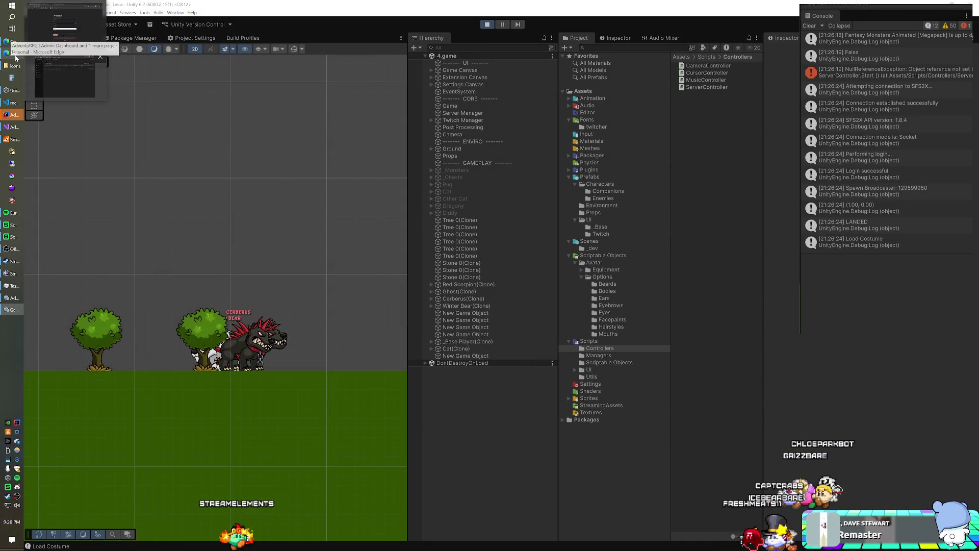
left_click(64, 77)
left_click(203, 62)
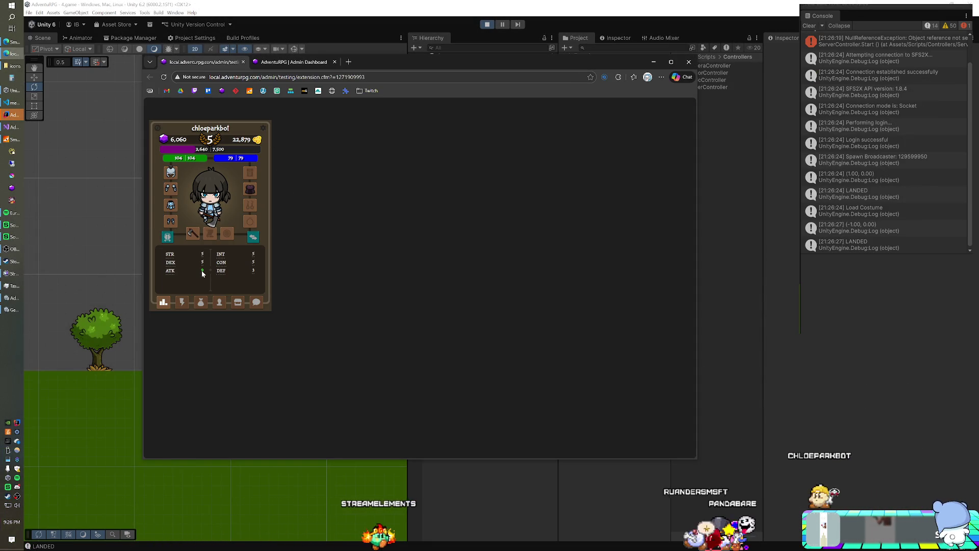
Zoom the extension page to 175%, back to 150%, then switch to the Admin Dashboard tab
key("ctrl+plus")
key("ctrl+plus")
key("ctrl+plus")
key("ctrl+minus")
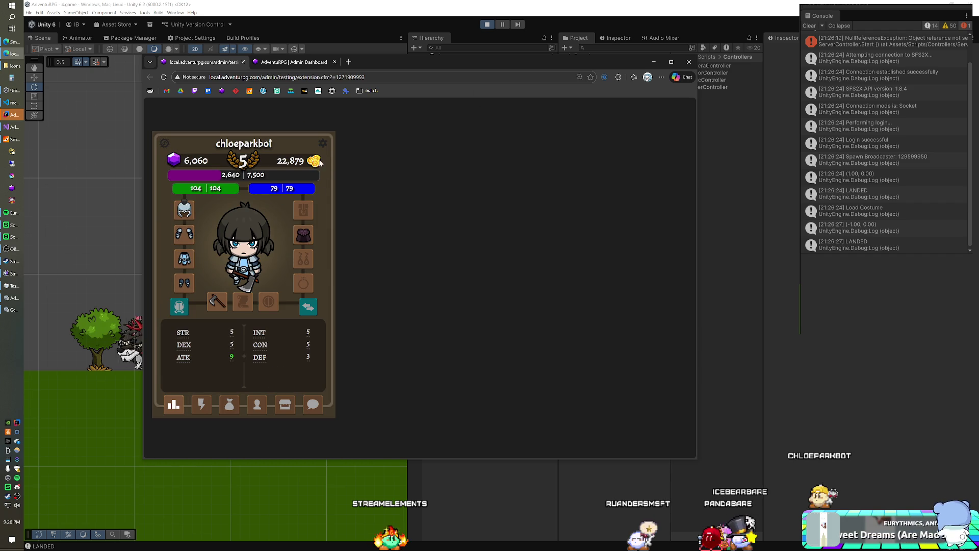
key("ctrl+Tab")
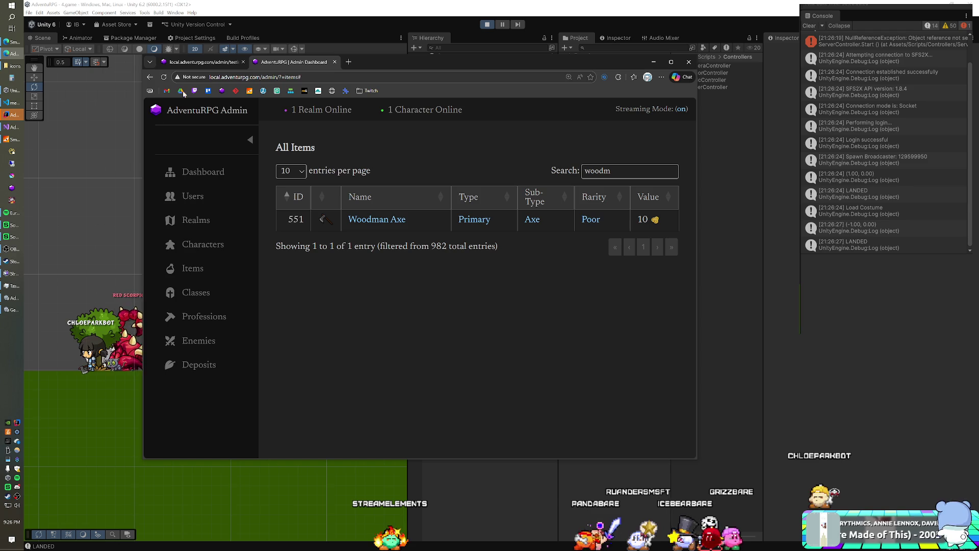
Flip between the Admin Dashboard and extension test tabs, ending on the character card
left_click(208, 63)
left_click(294, 62)
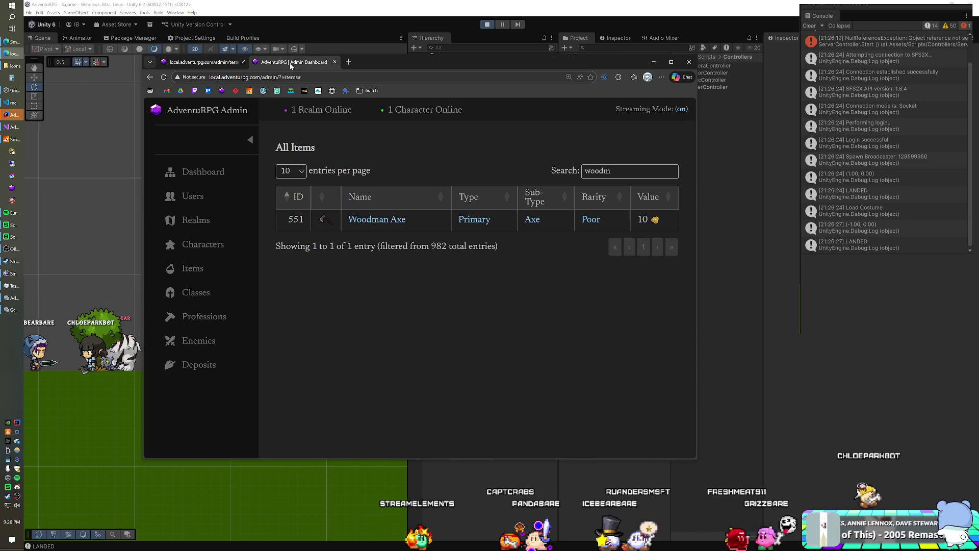
left_click(198, 64)
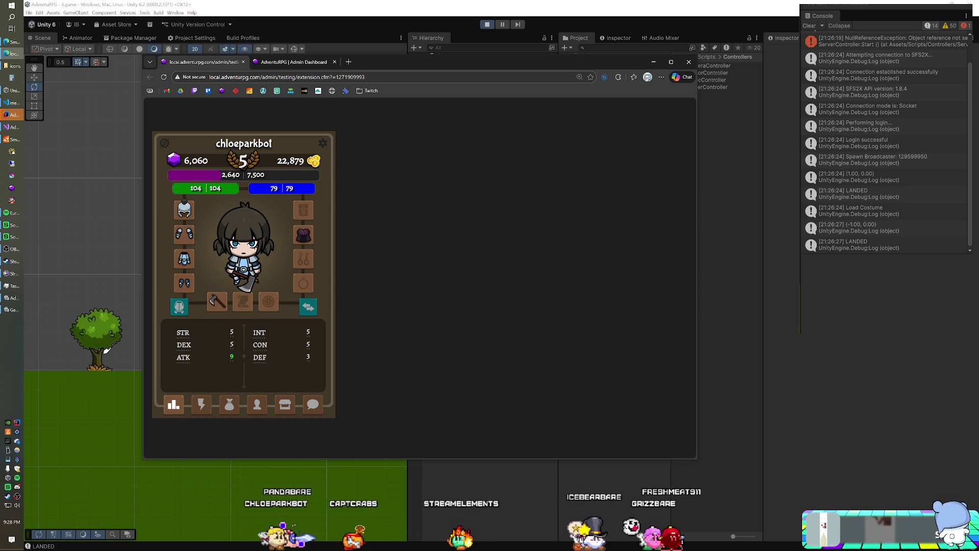
left_click(312, 63)
left_click(215, 65)
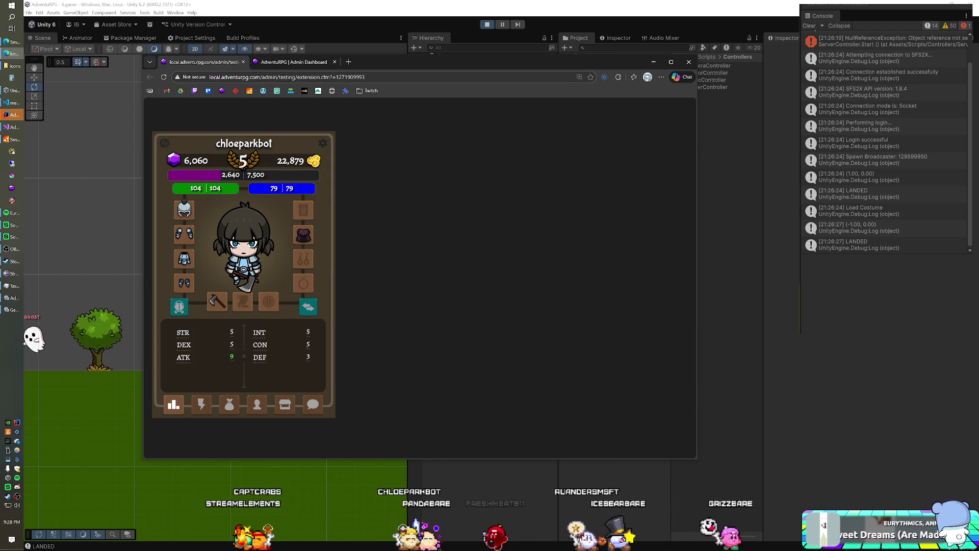
left_click(11, 309)
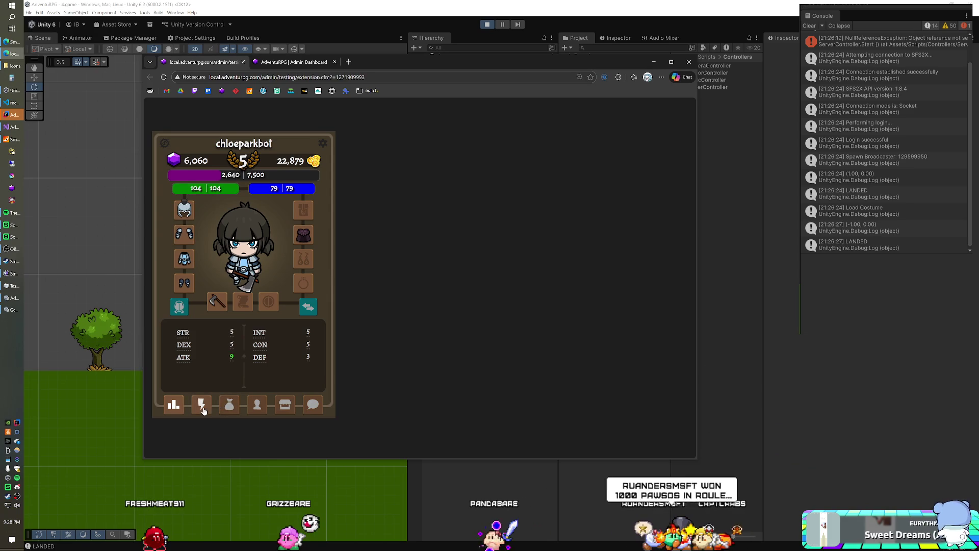
View the character's actions, stats and inventory in the extension panel, then open the shop list
left_click(202, 406)
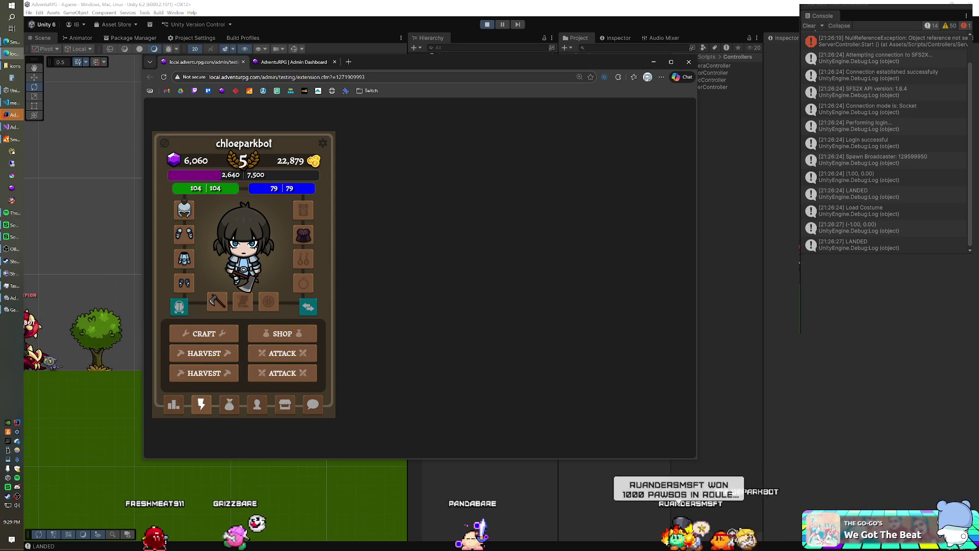
key("alt+Tab")
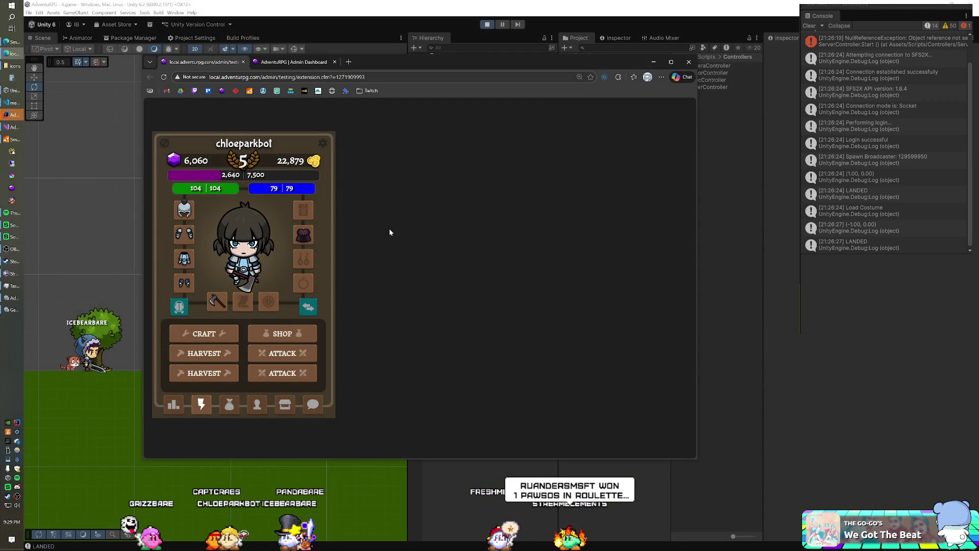
left_click(176, 404)
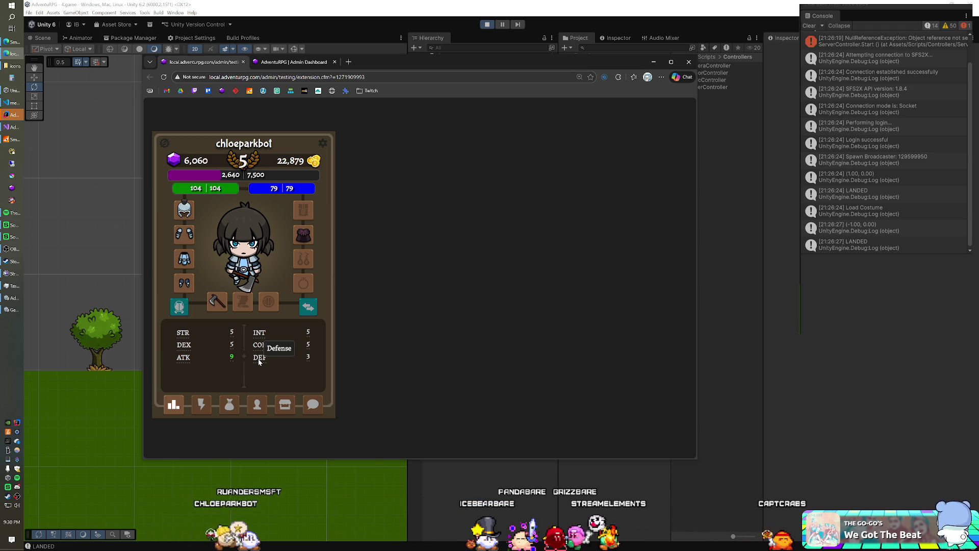
left_click(229, 404)
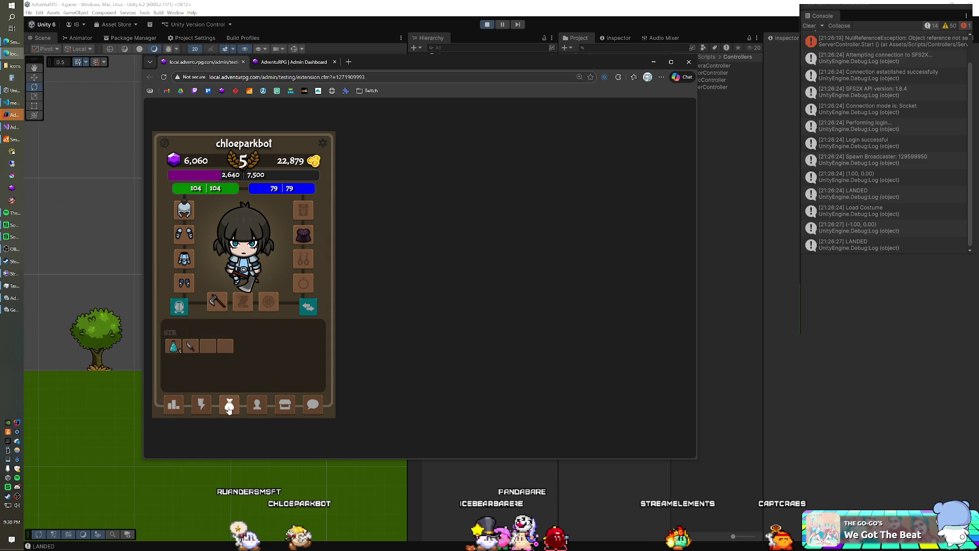
left_click(285, 405)
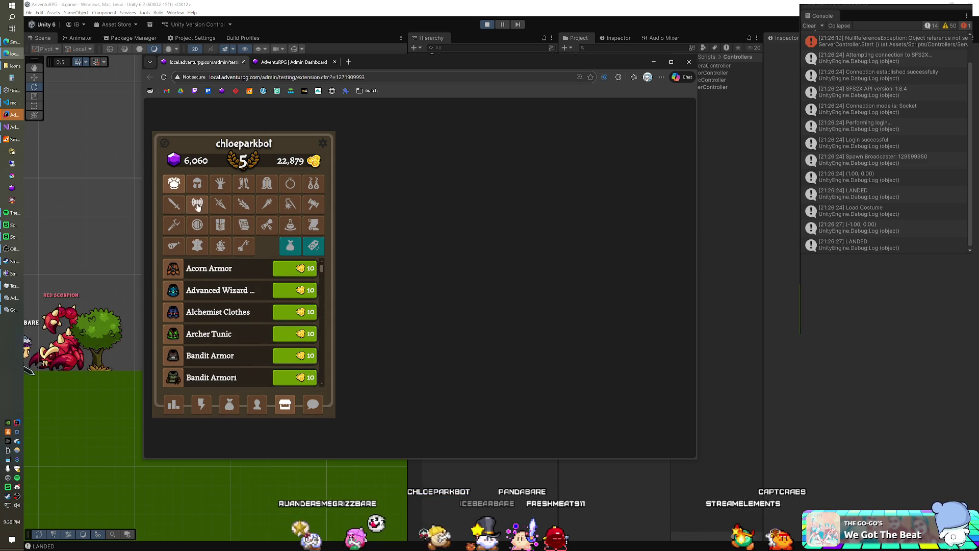
Switch the shop between axes and swords, ending on swords like Assault Sword and Bastard Sword
left_click(197, 203)
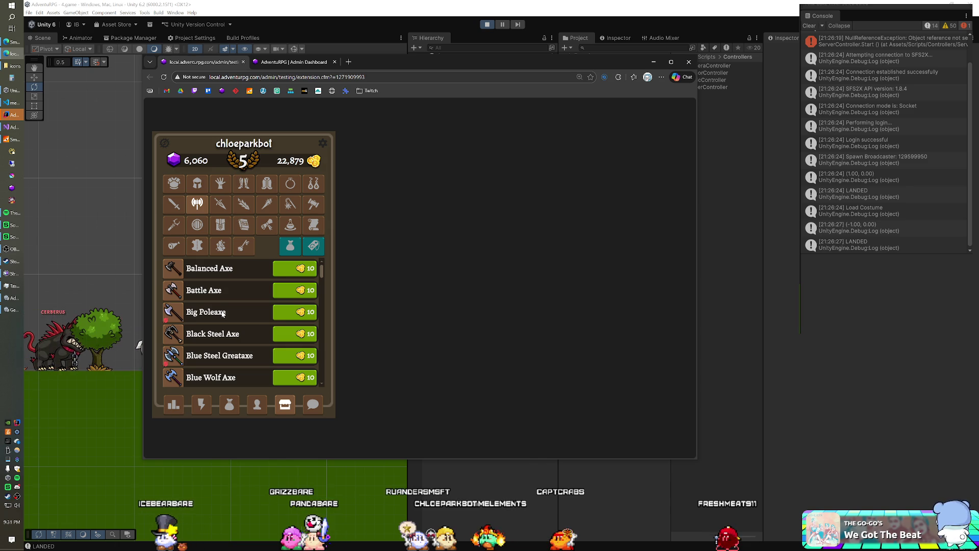
left_click(176, 207)
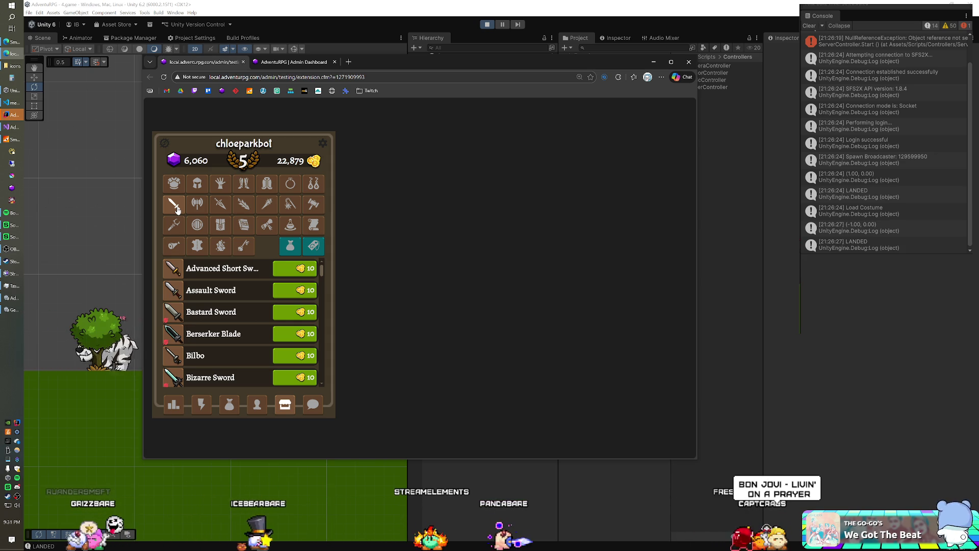
left_click(198, 204)
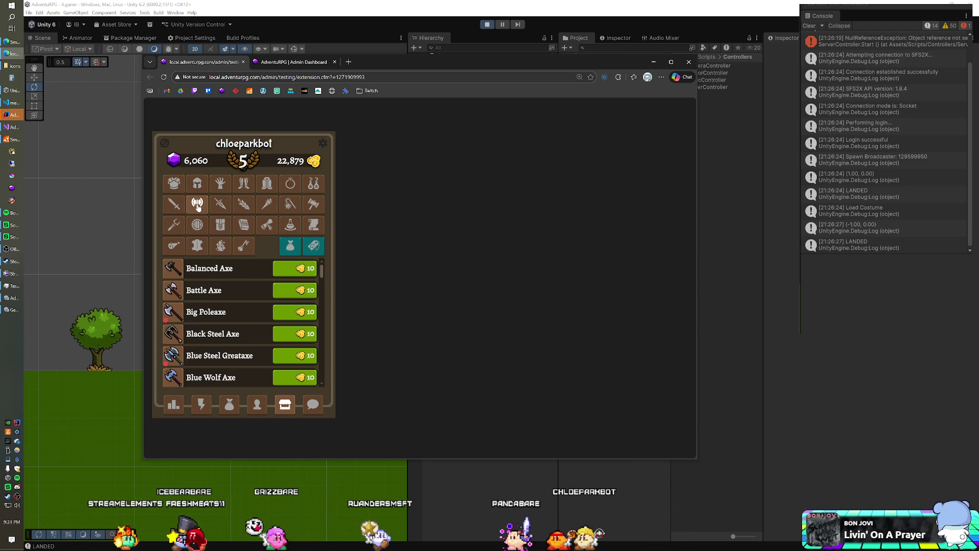
left_click(173, 204)
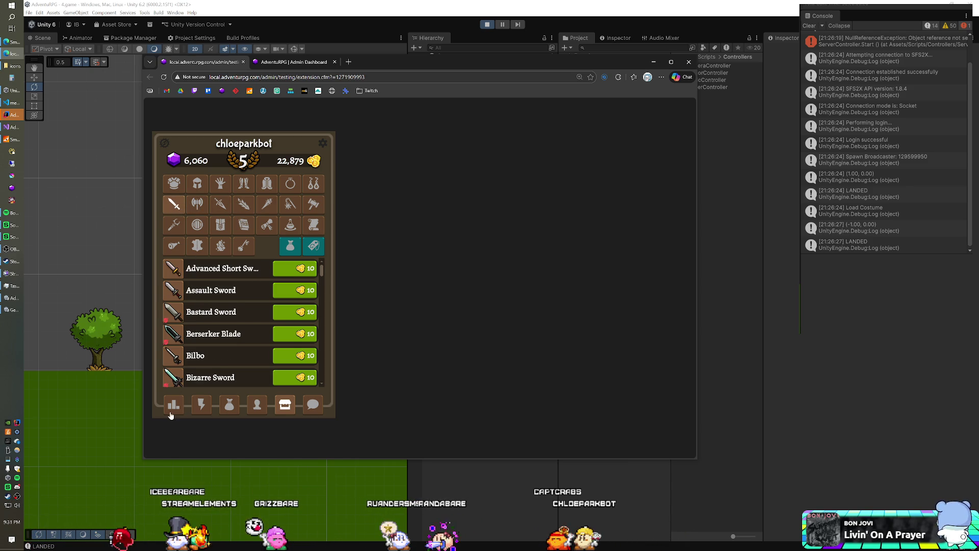
Show the character stats page with STR 5, DEX 5, ATK 9 and DEF 3
left_click(173, 405)
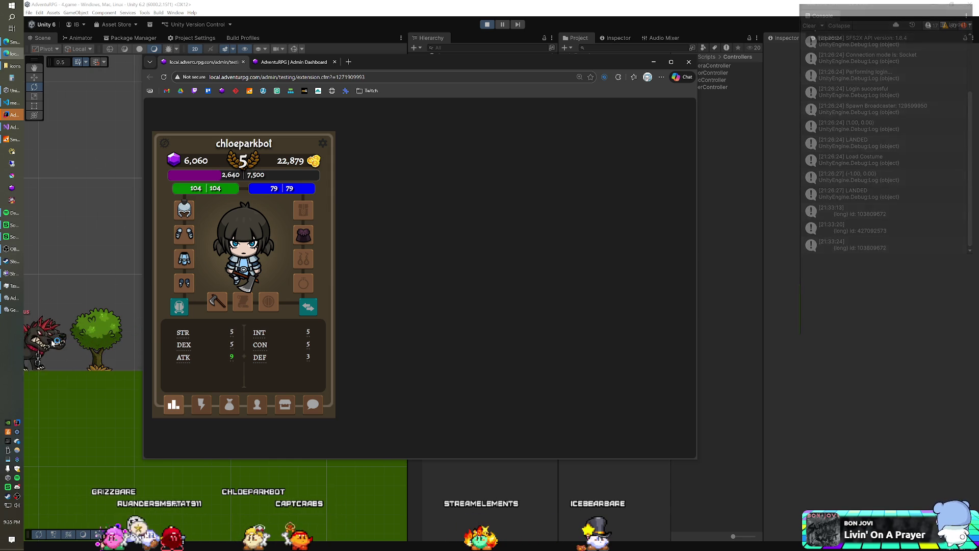
mouse_move(11, 298)
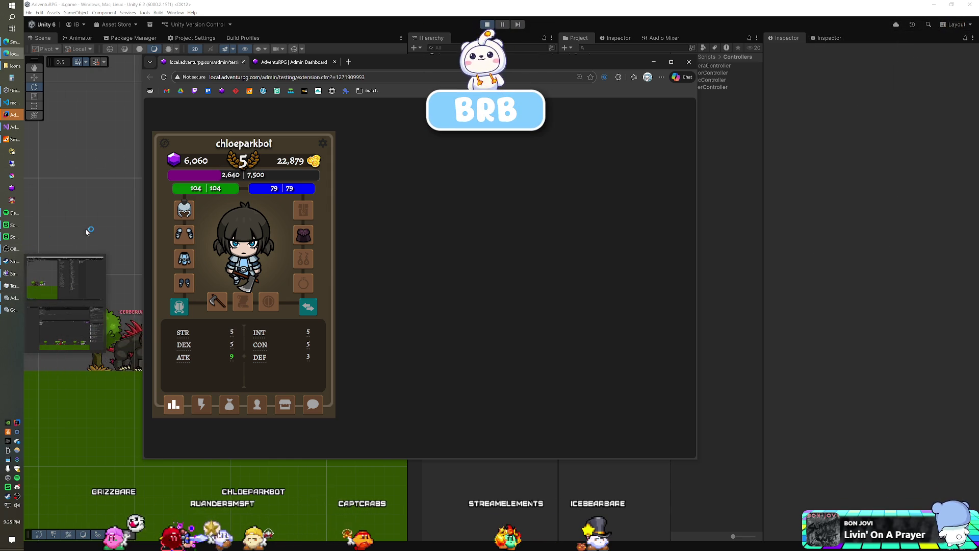
Close the Edge extension test window and exit Play mode with Ctrl+P
left_click(99, 250)
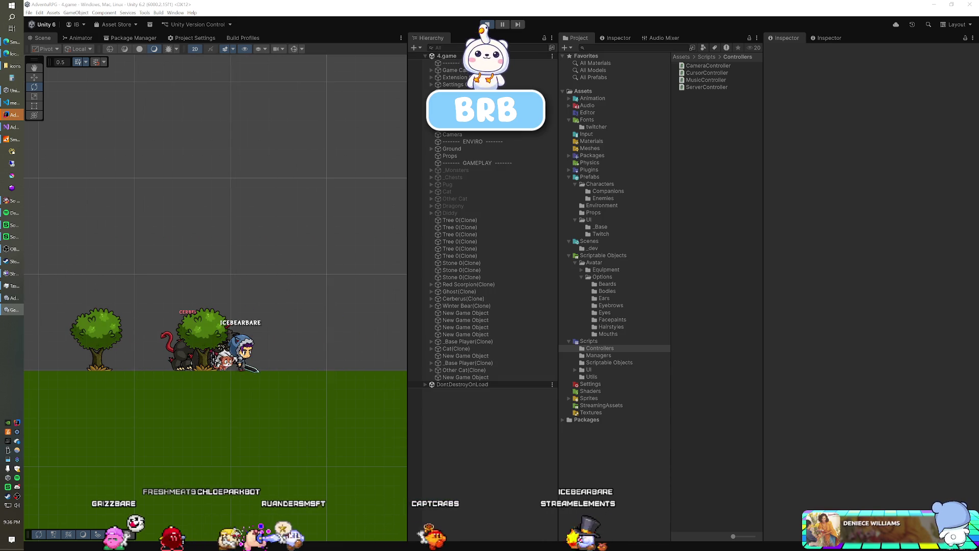
key("ctrl+p")
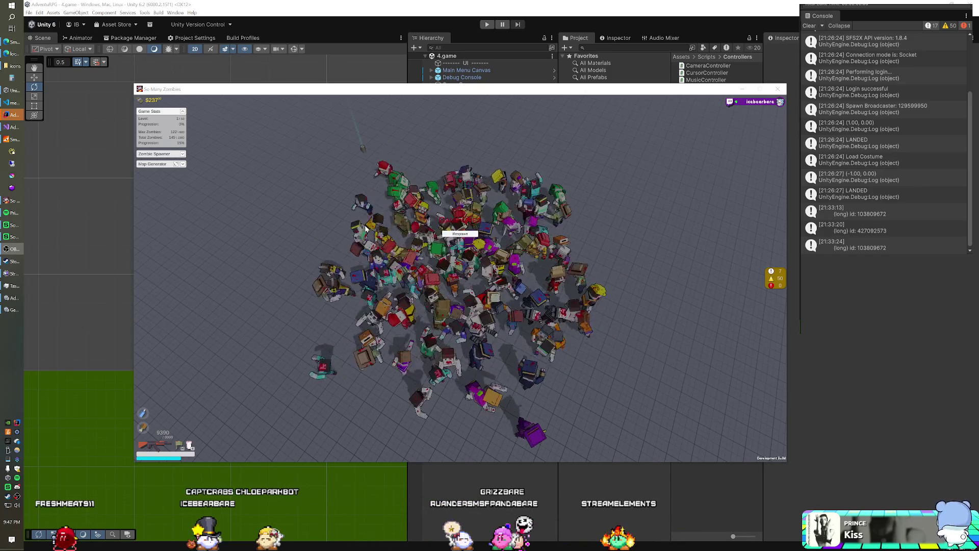
Close the So Many Zombies build window with Alt+F4, returning to the Unity editor
key("alt+Tab")
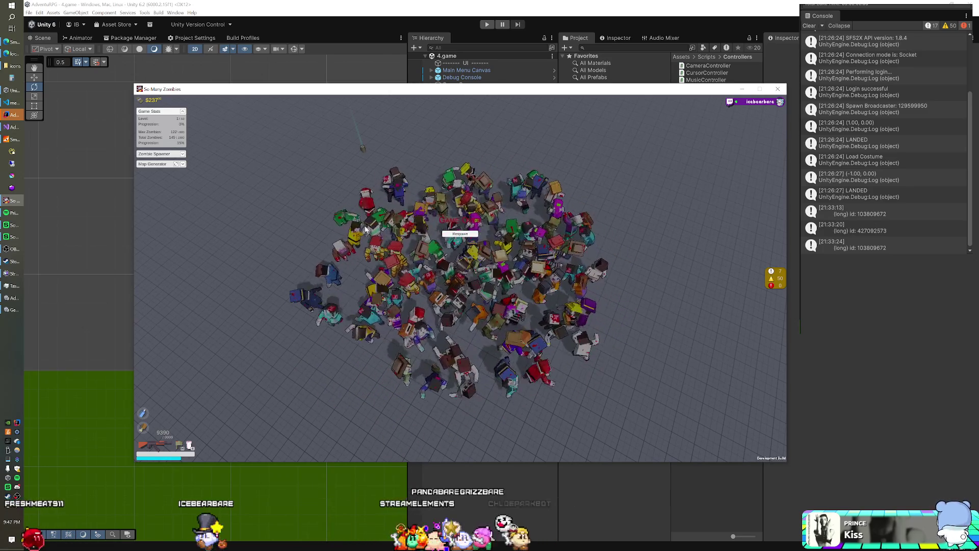
key("alt+F4")
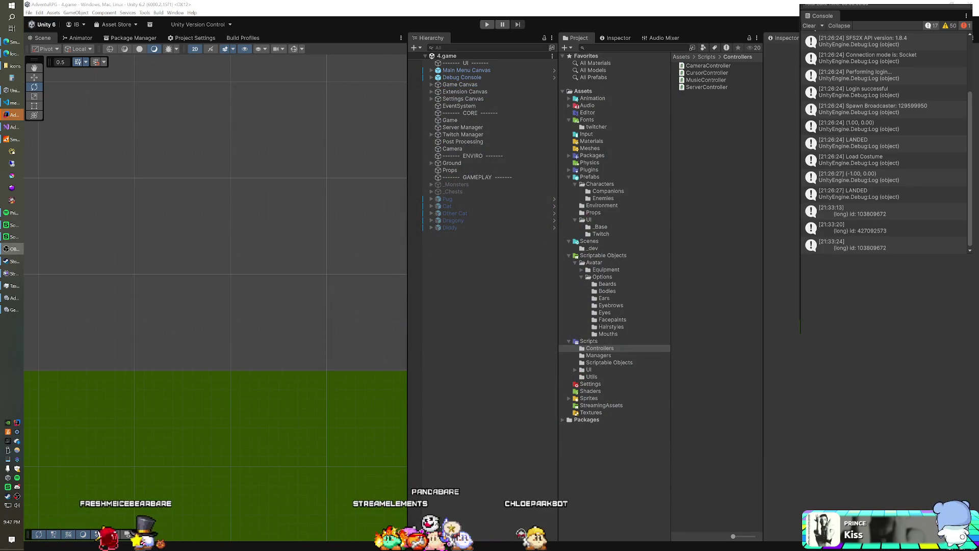